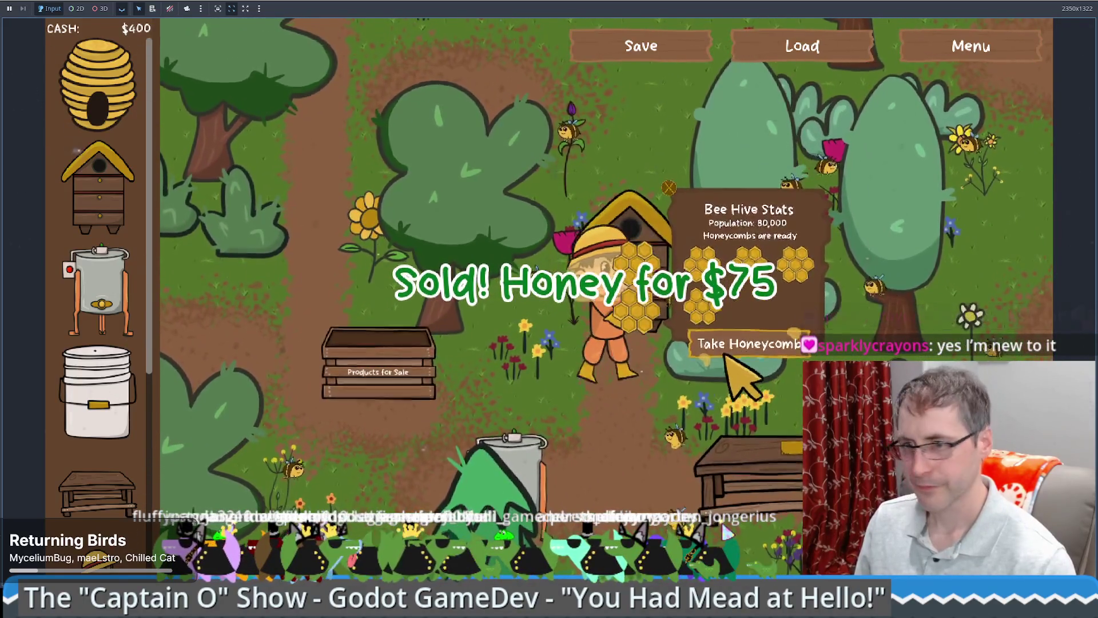
Step: Walk the beekeeper right past the crafting table, then take the game out of fullscreen
key("d")
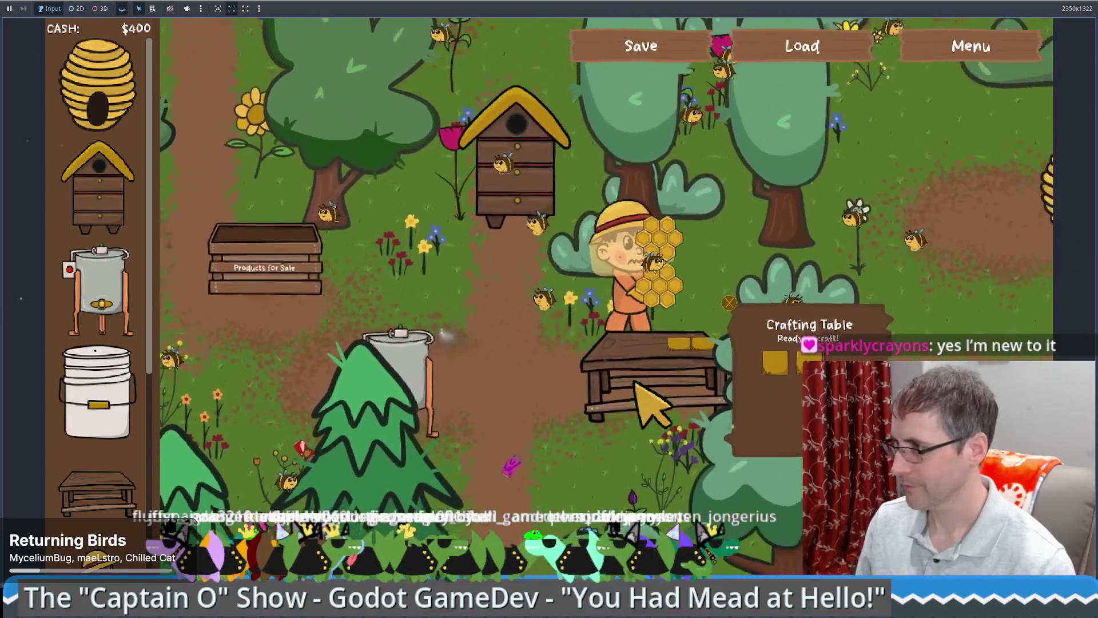
key("d")
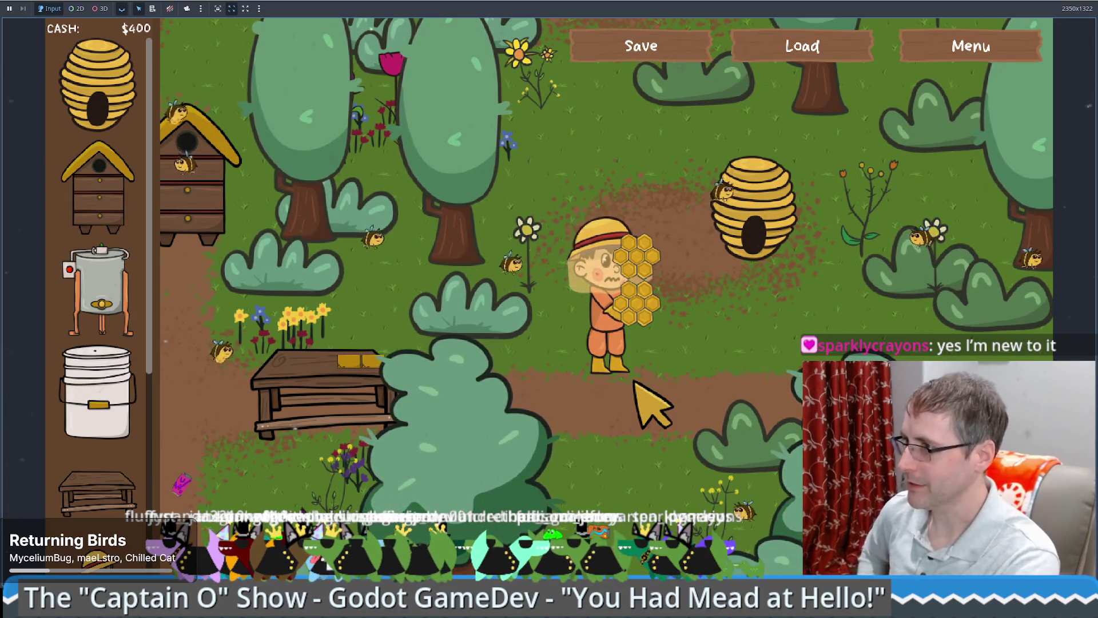
key("F11")
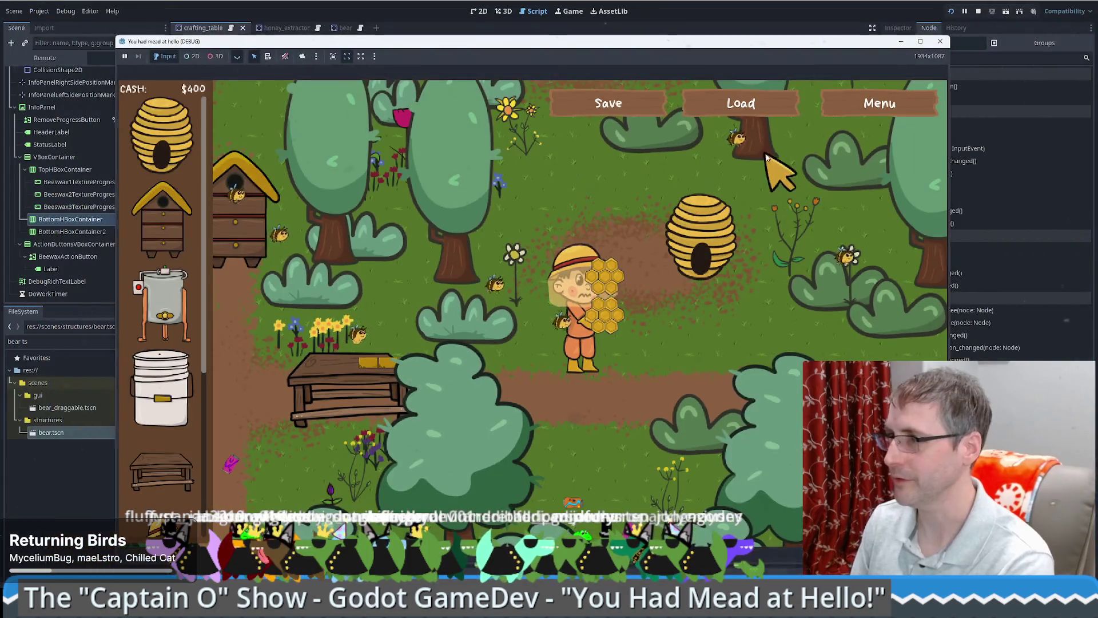
Step: Stop the running game and review the crafting table scene, selecting ActionButtonsVBoxContainer
mouse_move(633, 43)
left_mouse_down()
mouse_move(617, 29)
mouse_move(600, 36)
mouse_move(614, 39)
left_mouse_up()
key("alt+Tab")
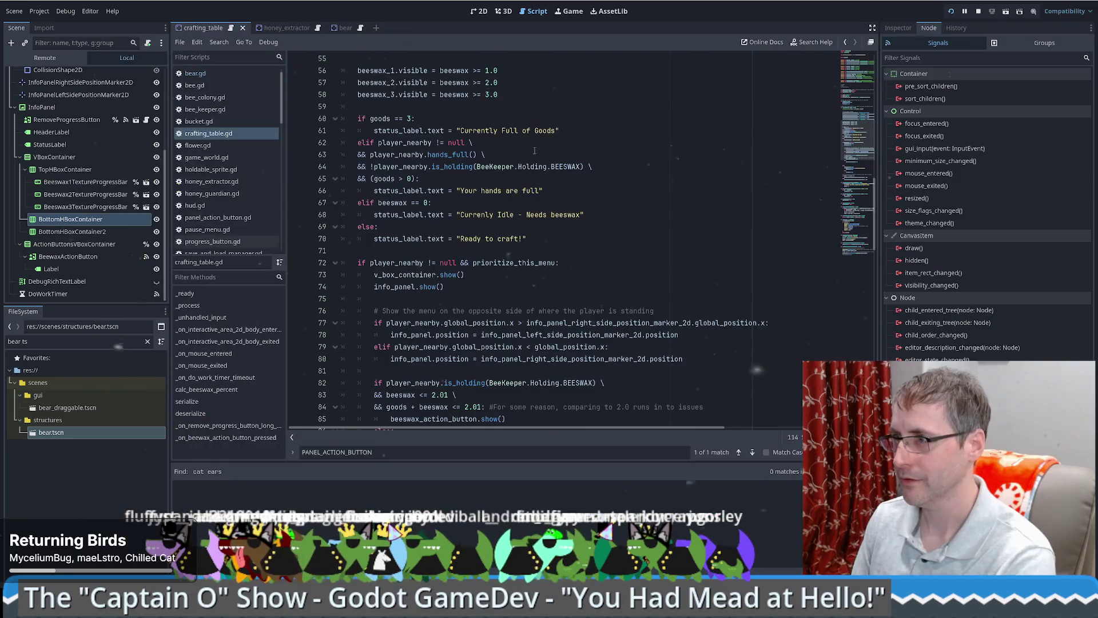
scroll(556, 216, "down", 8)
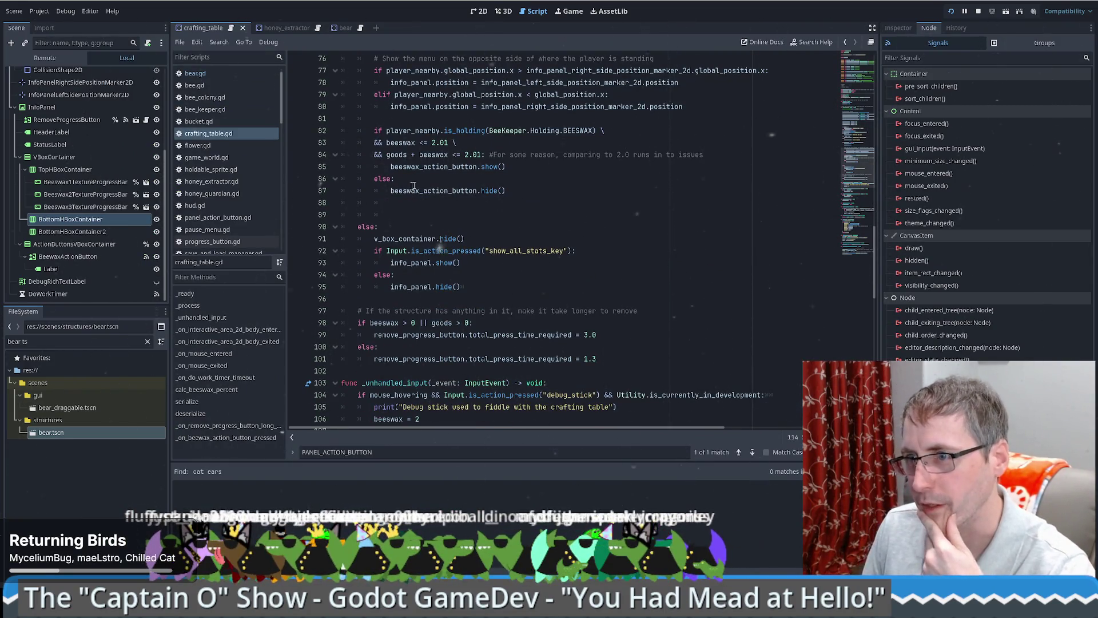
scroll(529, 212, "up", 10)
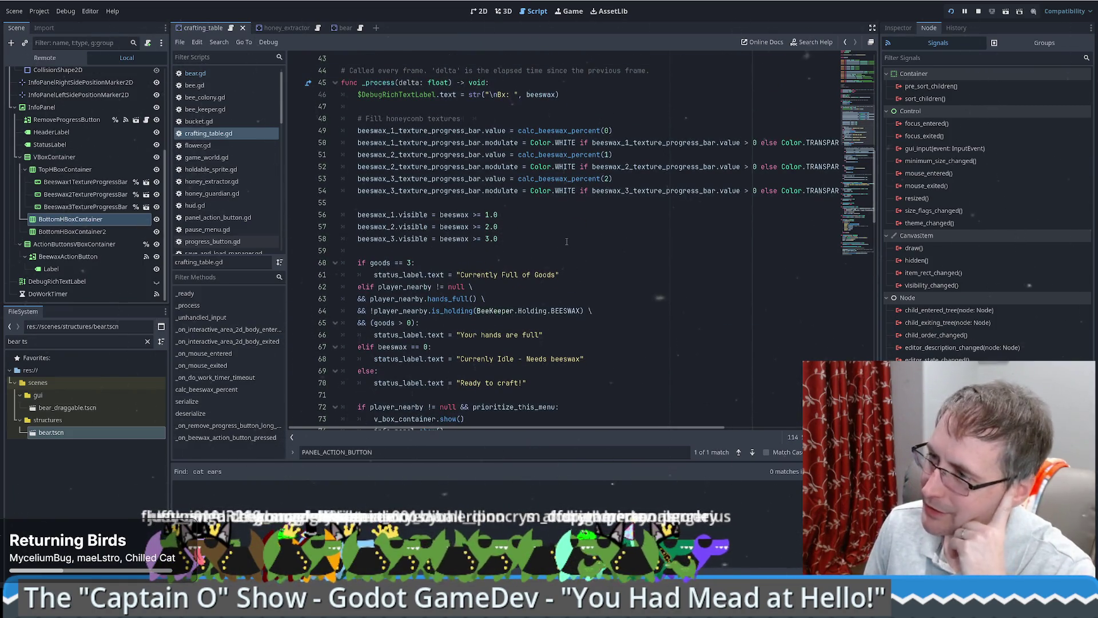
scroll(549, 255, "down", 8)
scroll(539, 266, "down", 4)
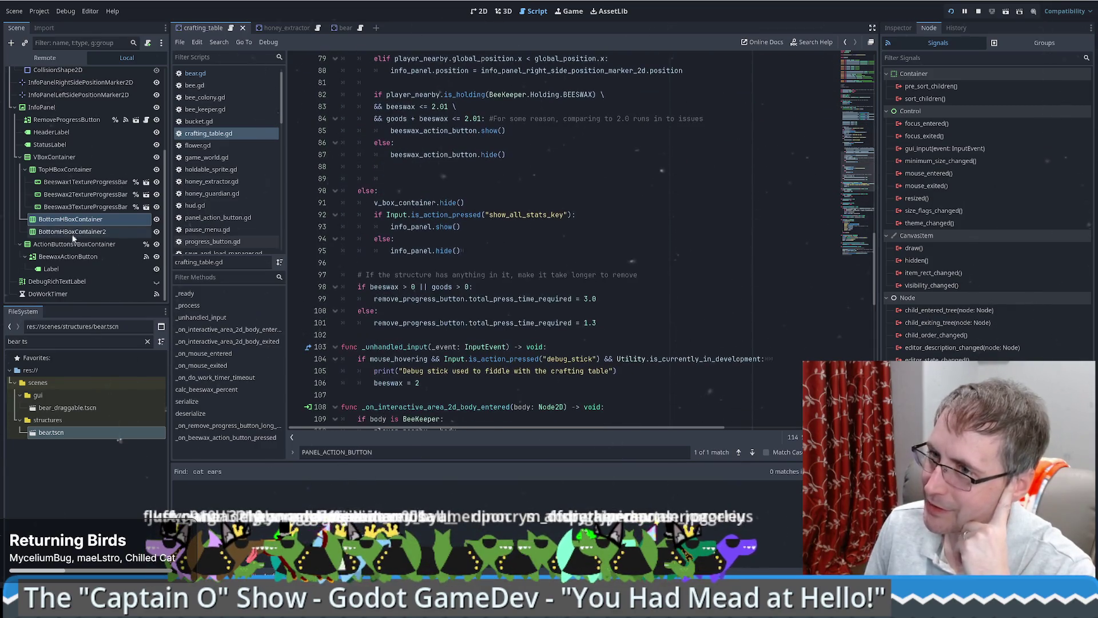
left_click(70, 244)
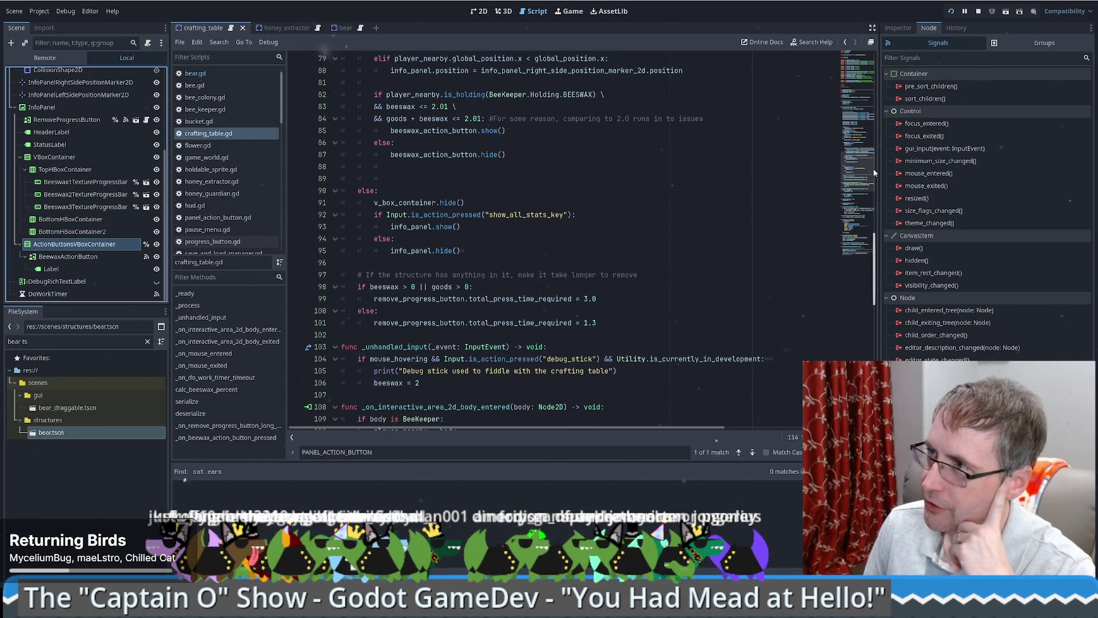
Step: Check the bear scene, then select BeewaxActionButton in crafting_table's 2D workspace
left_click(342, 28)
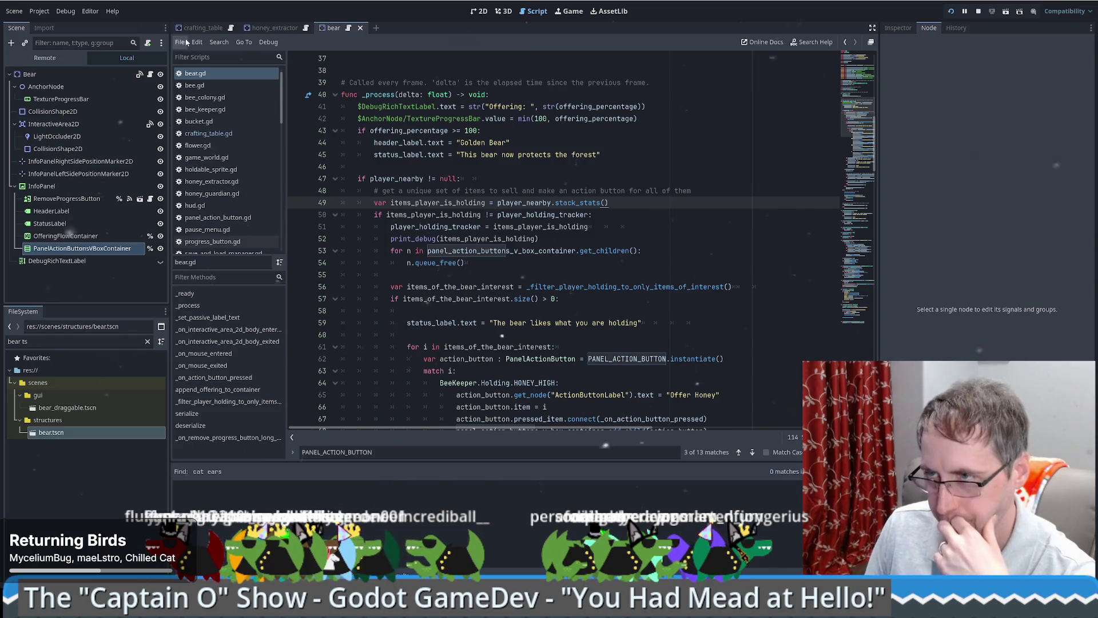
left_click(202, 29)
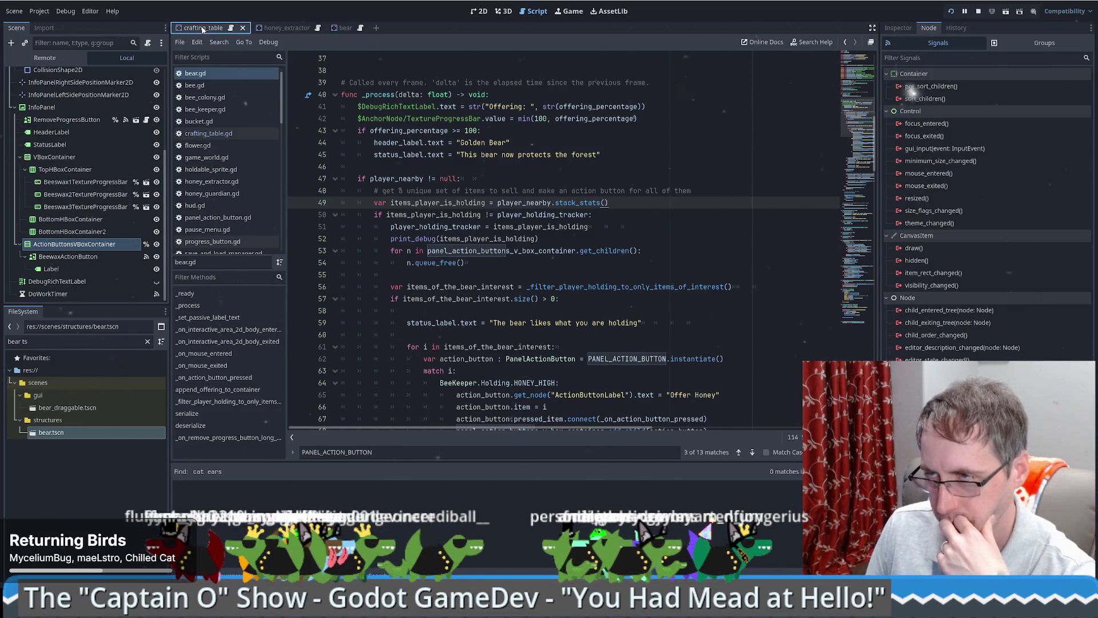
left_click(59, 258)
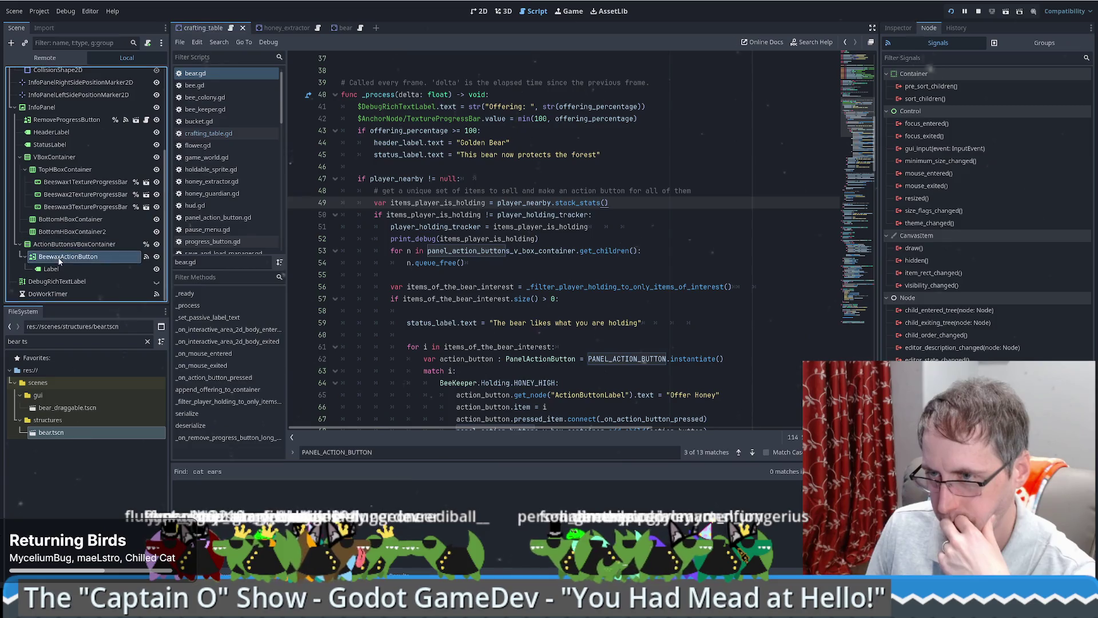
left_click(478, 11)
left_click(71, 257)
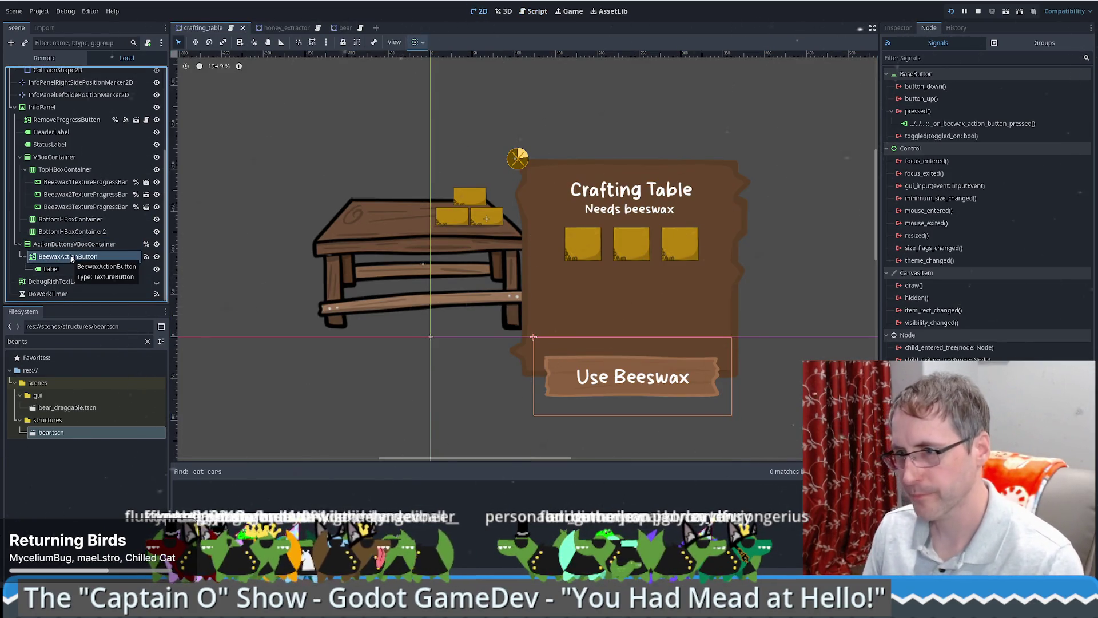
key("ctrl+d")
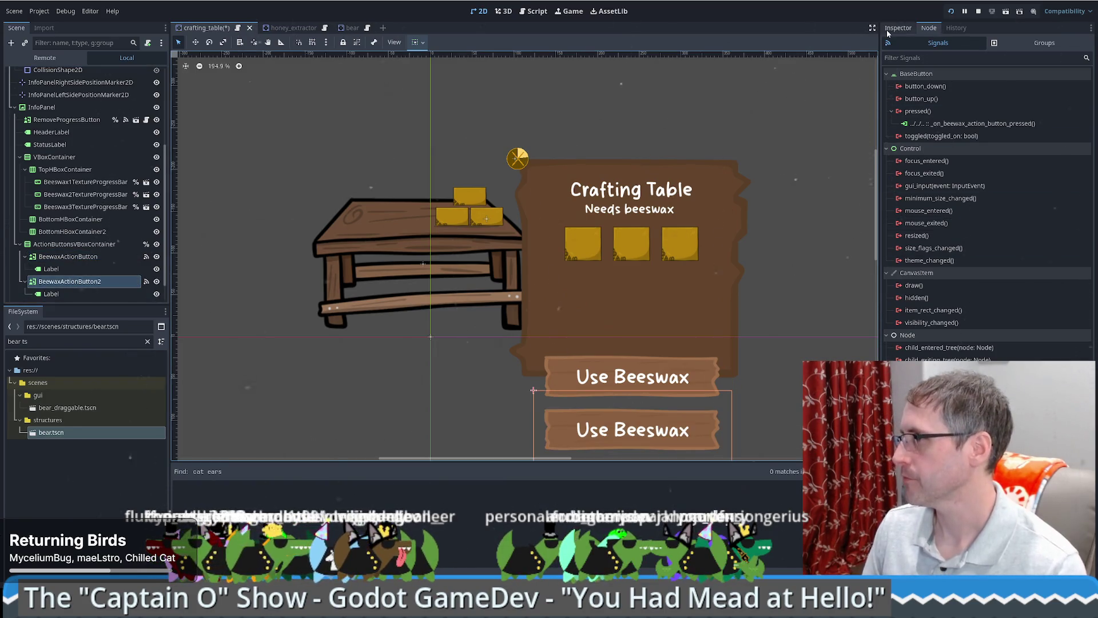
left_click(896, 27)
left_click(625, 437)
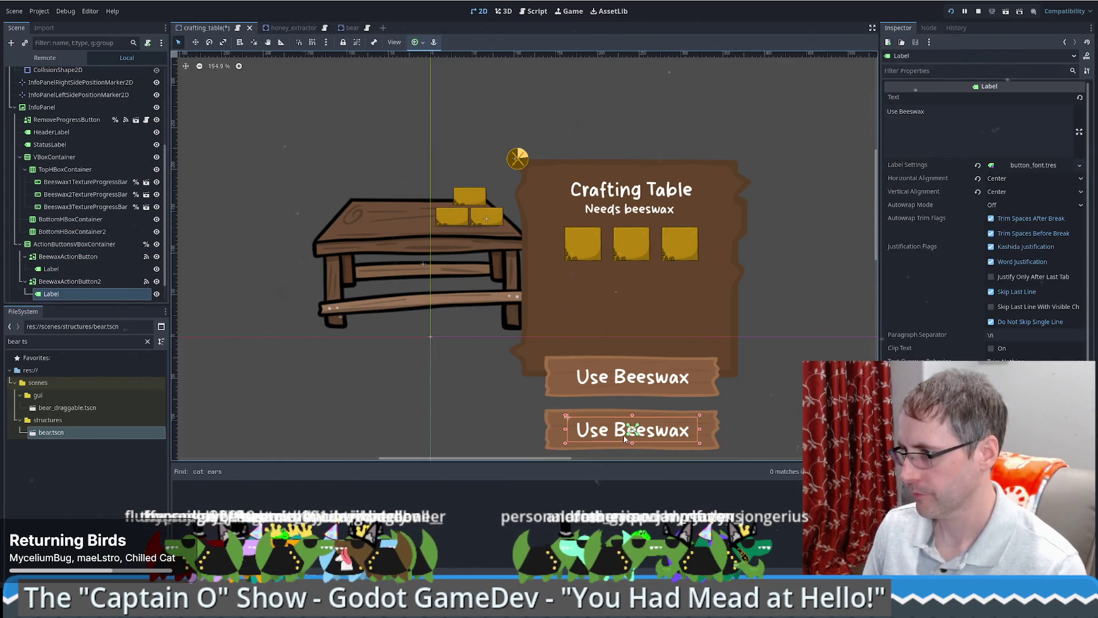
left_click(916, 141)
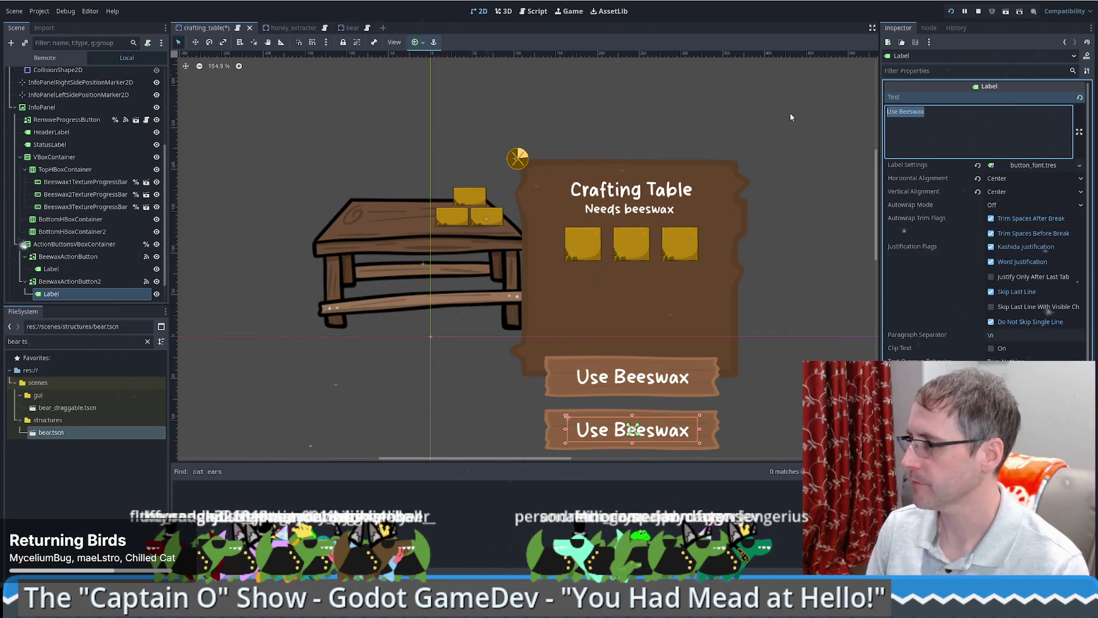
type("Craft")
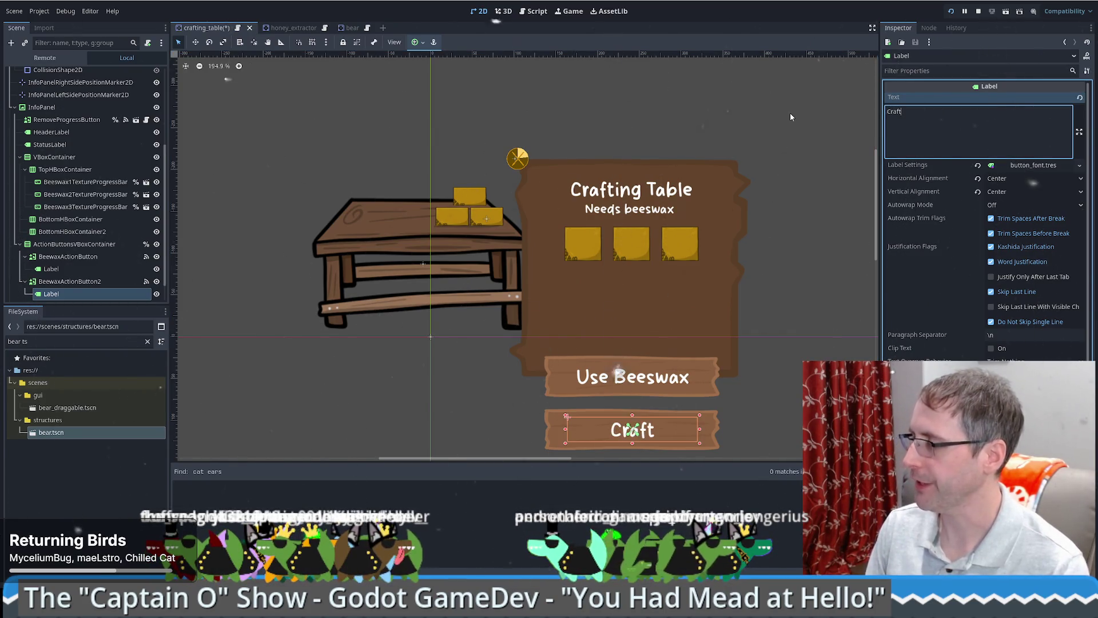
type(" Soap")
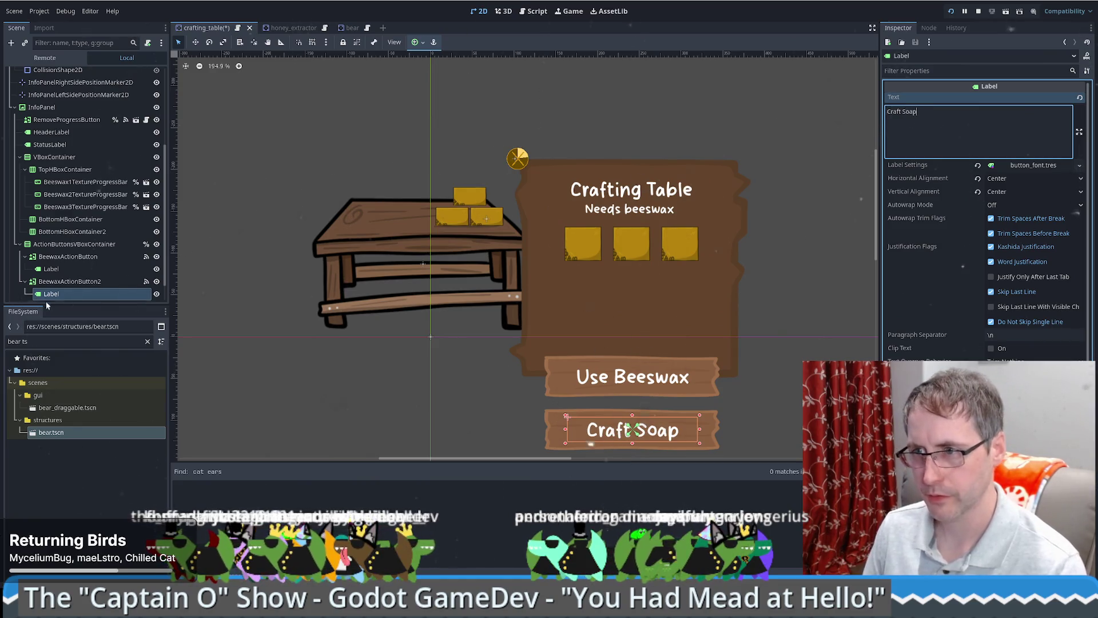
left_click(69, 281)
double_click(76, 282)
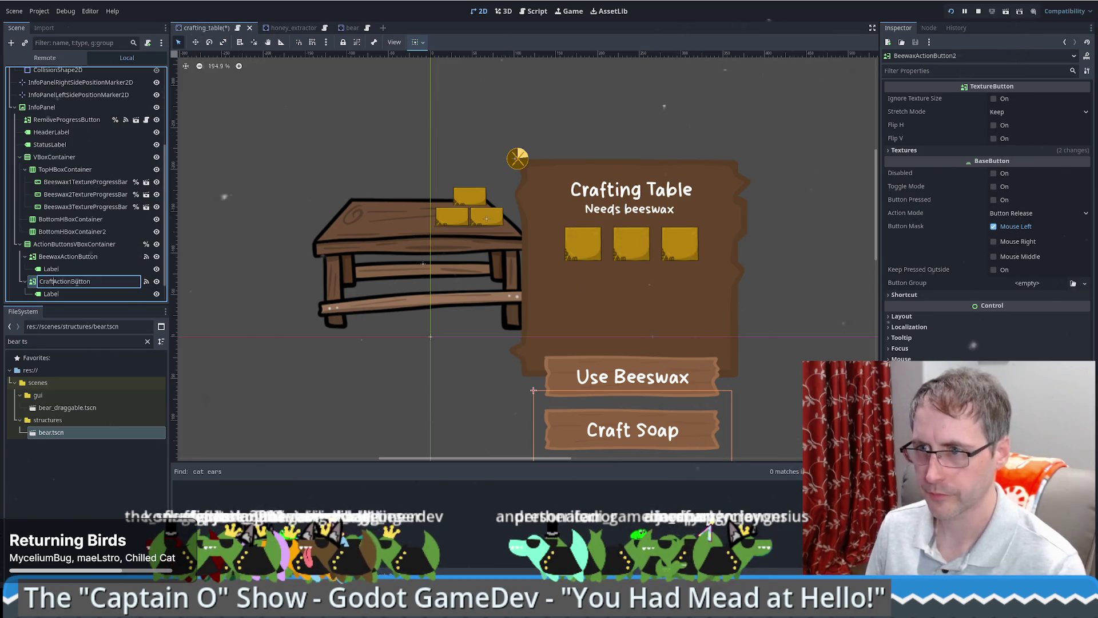
key("Return")
left_click(74, 244)
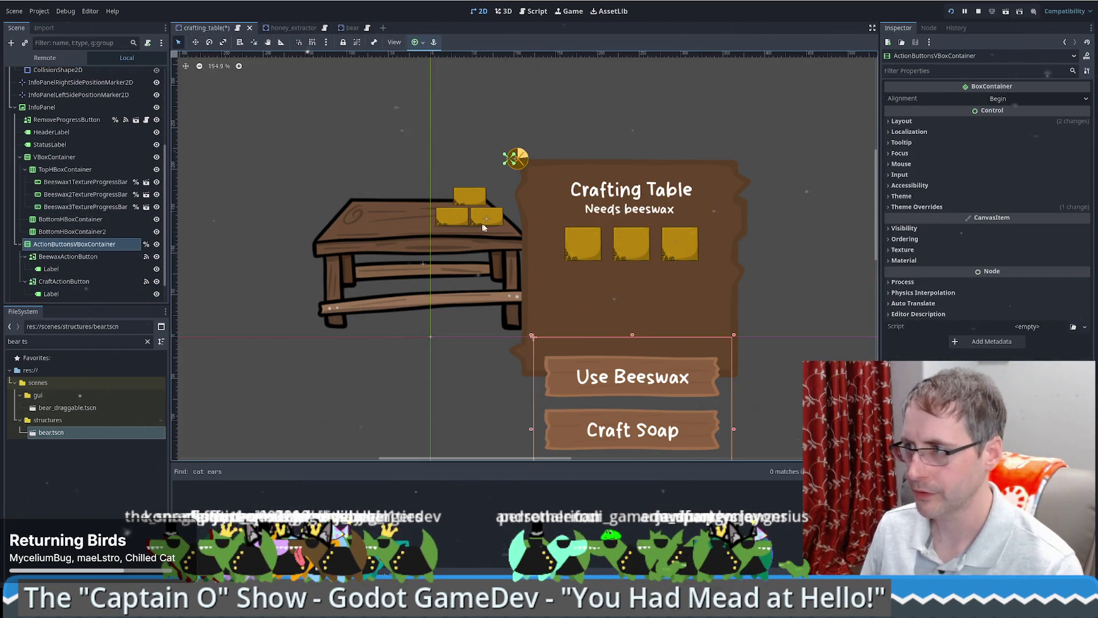
left_click(77, 285)
key("Delete")
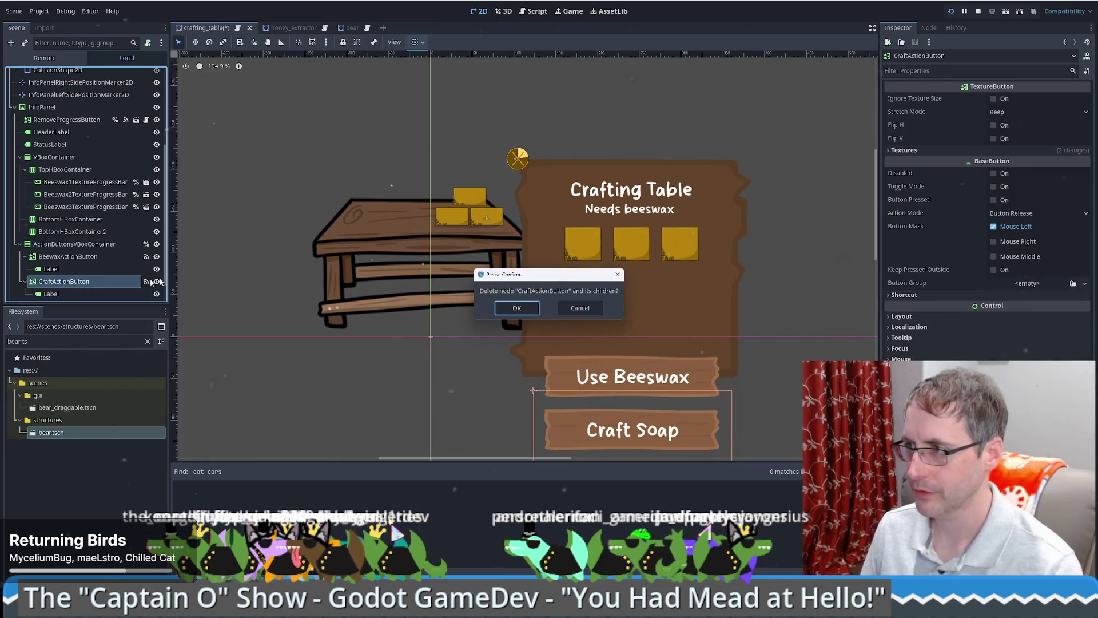
key("Return")
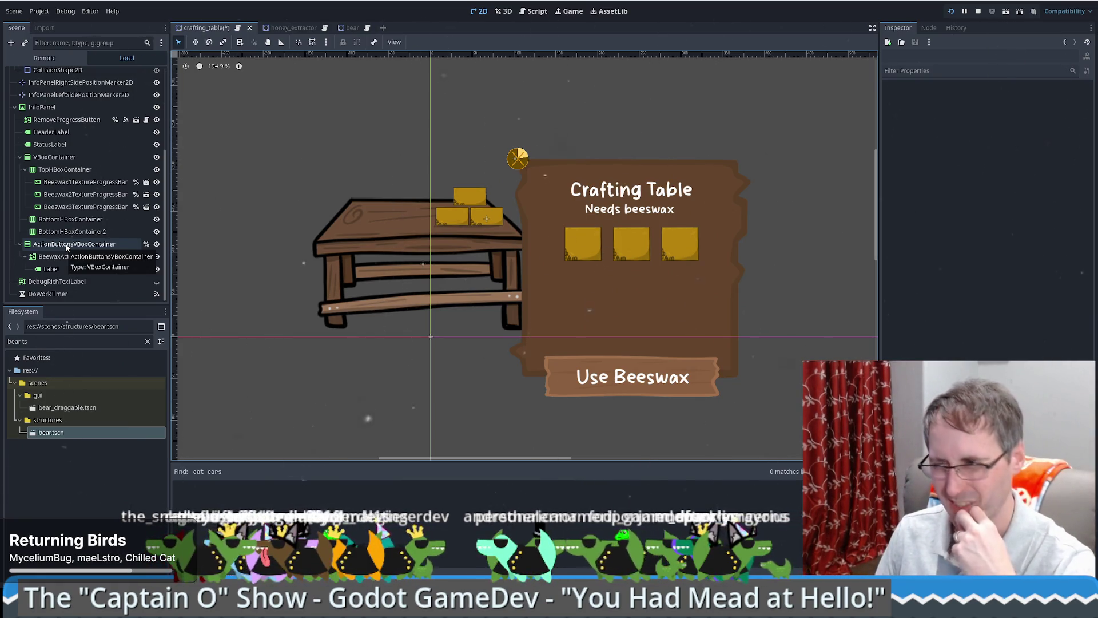
left_click(55, 160)
left_click(41, 107)
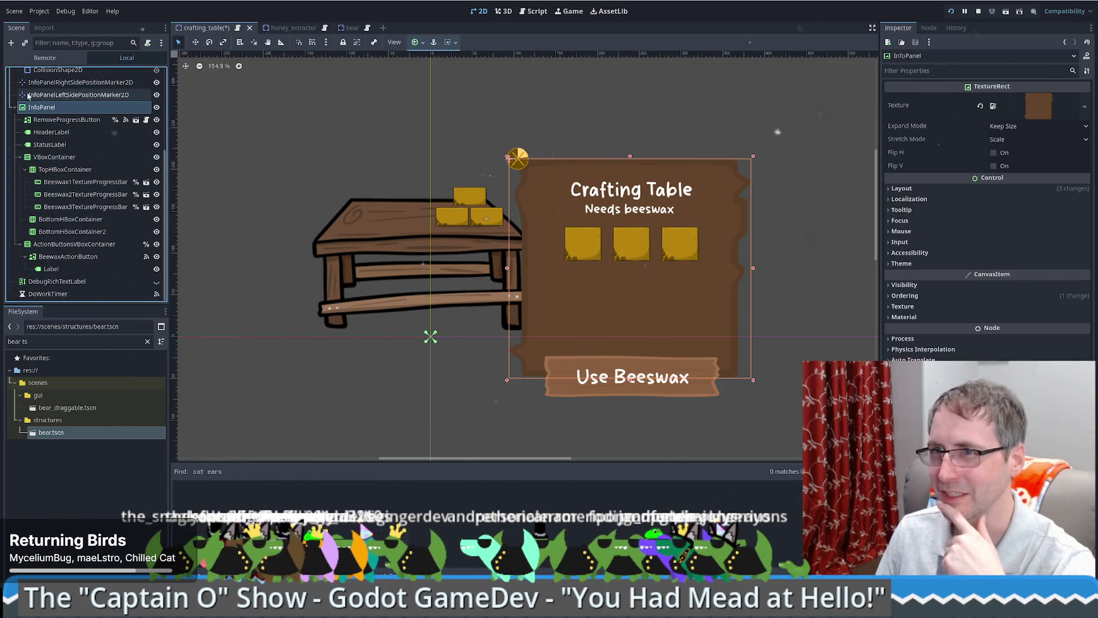
Step: Start adding a child node and search the node types for a dropdown ('drop')
left_click(11, 43)
type("gog")
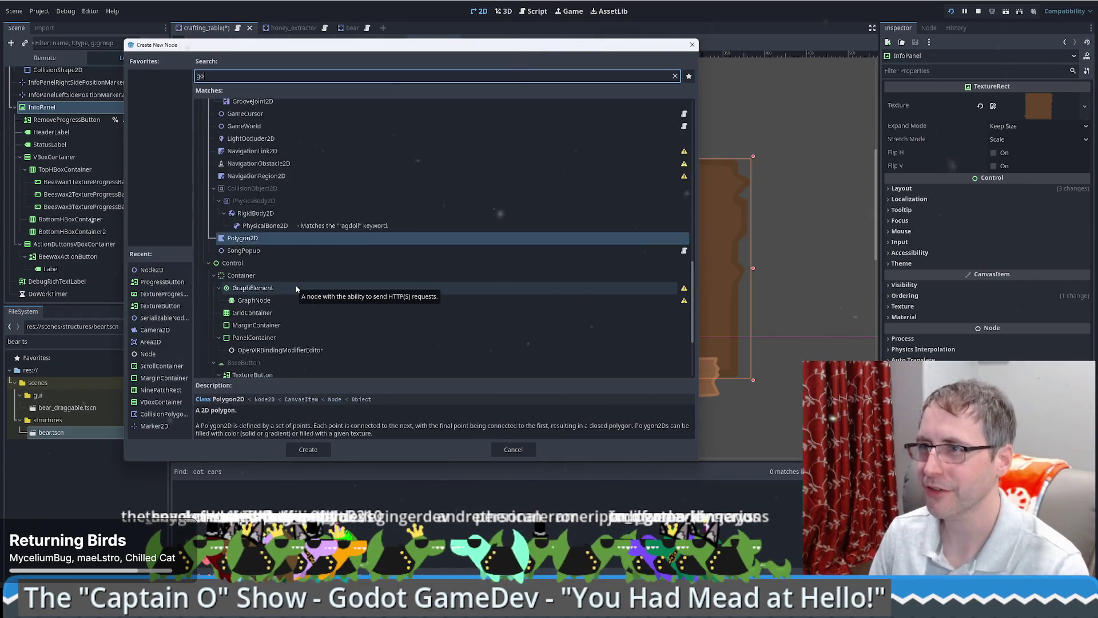
key("BackSpace")
key("BackSpace")
key("BackSpace")
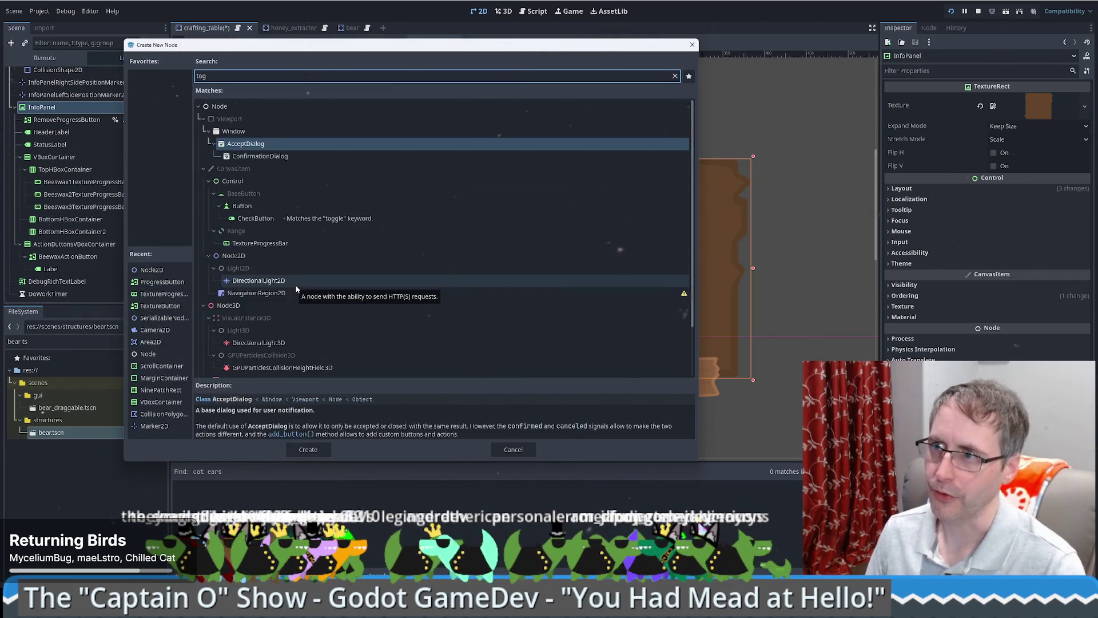
type("drop")
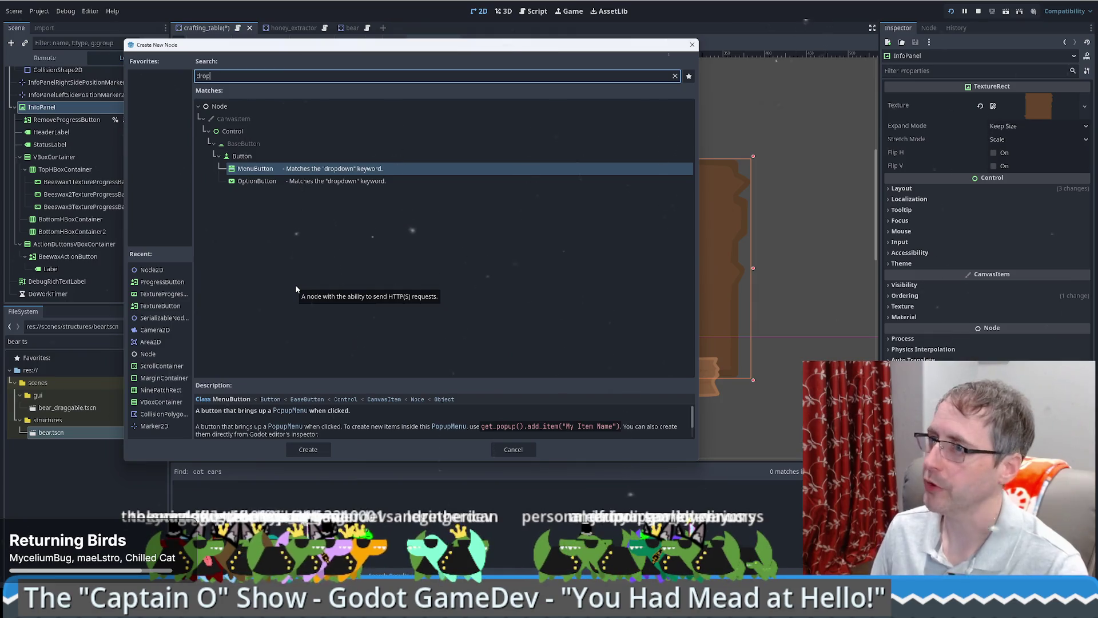
left_click(279, 169)
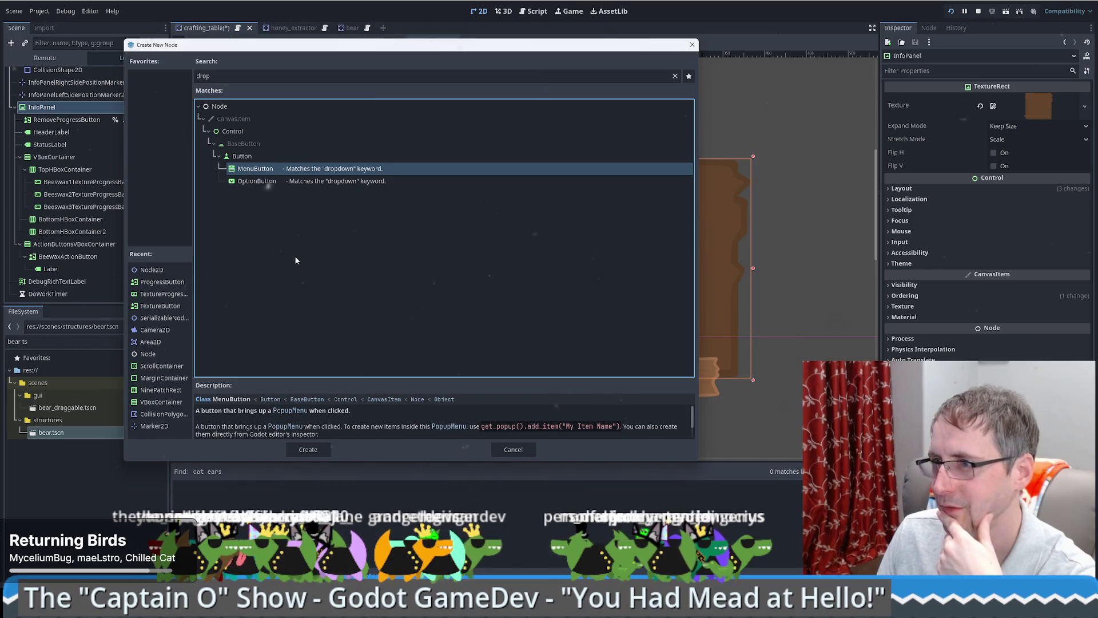
key("shift+Tab")
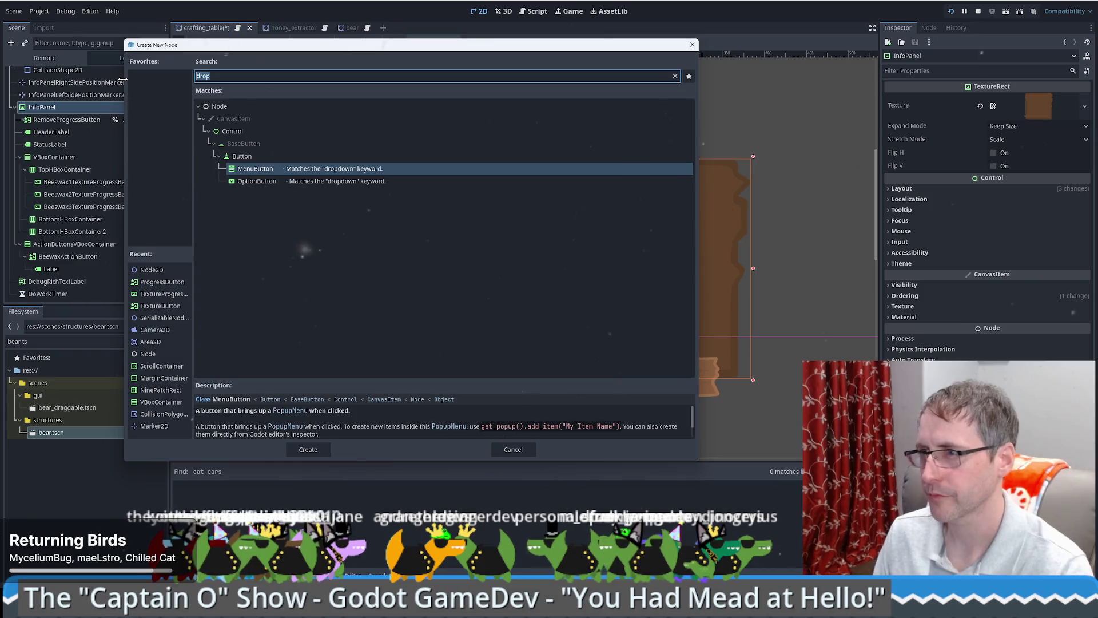
left_click(253, 182)
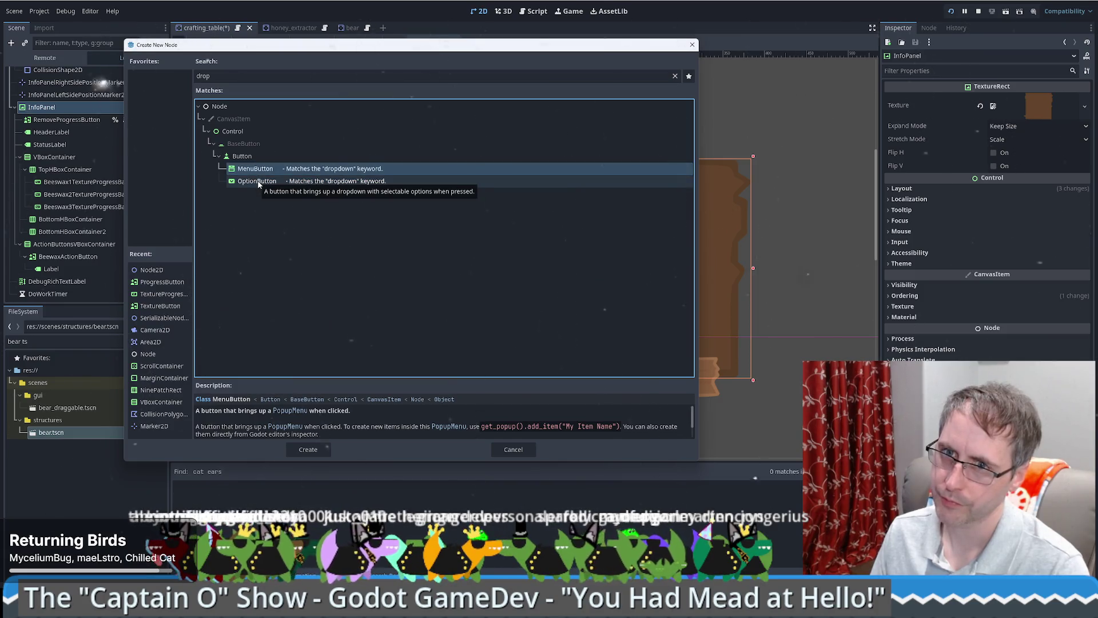
left_click(258, 182)
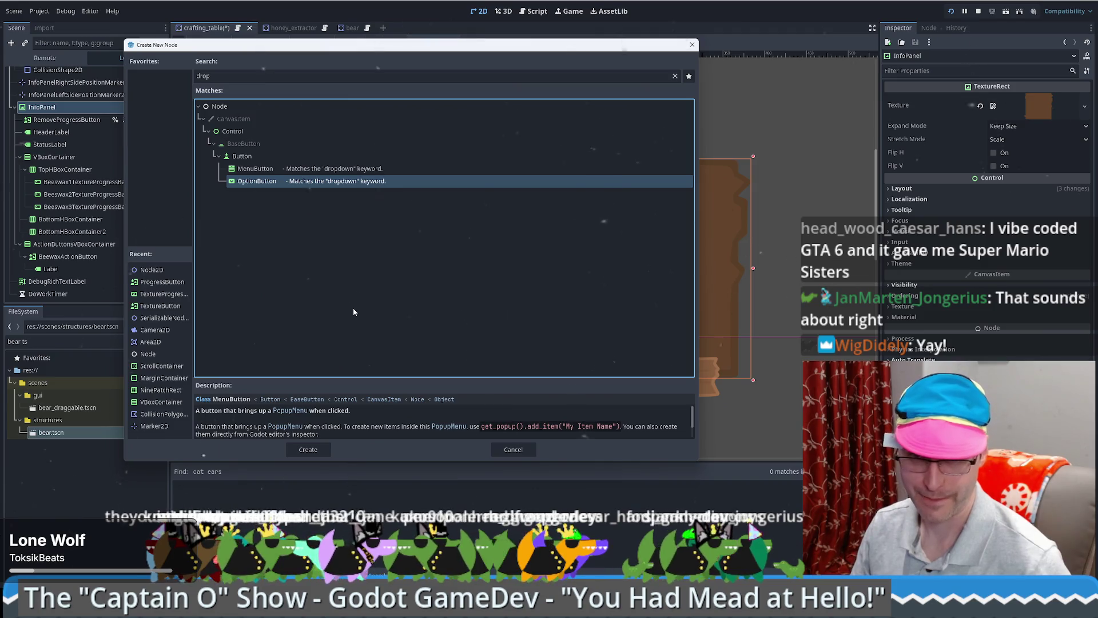
key("Up")
key("Up")
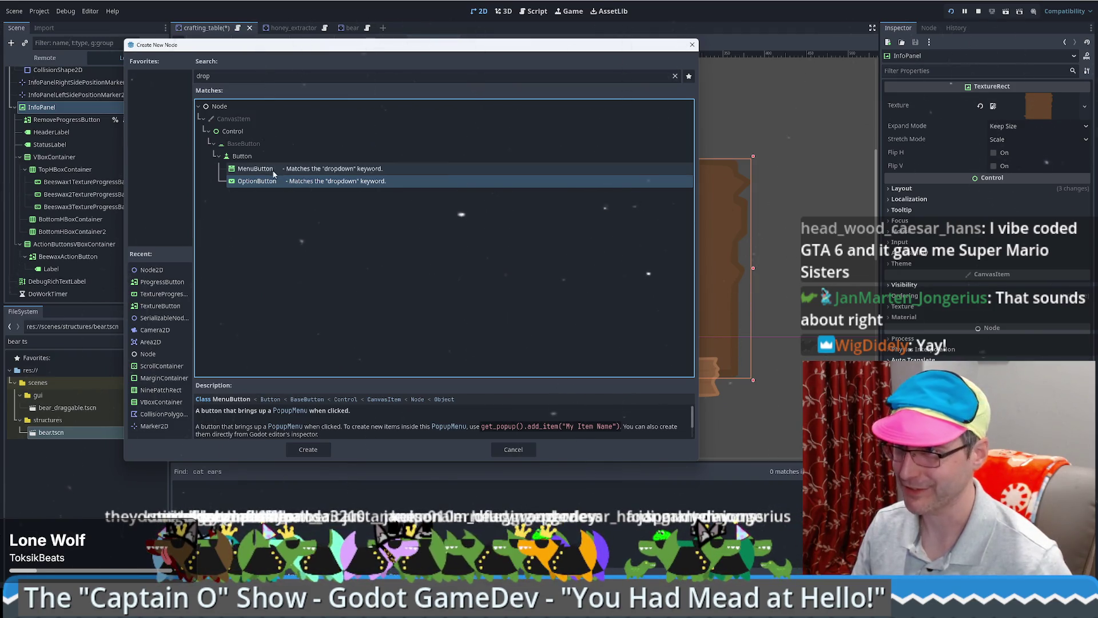
Step: Clear the search and expand Control in the full node type tree
key("ctrl+a")
key("BackSpace")
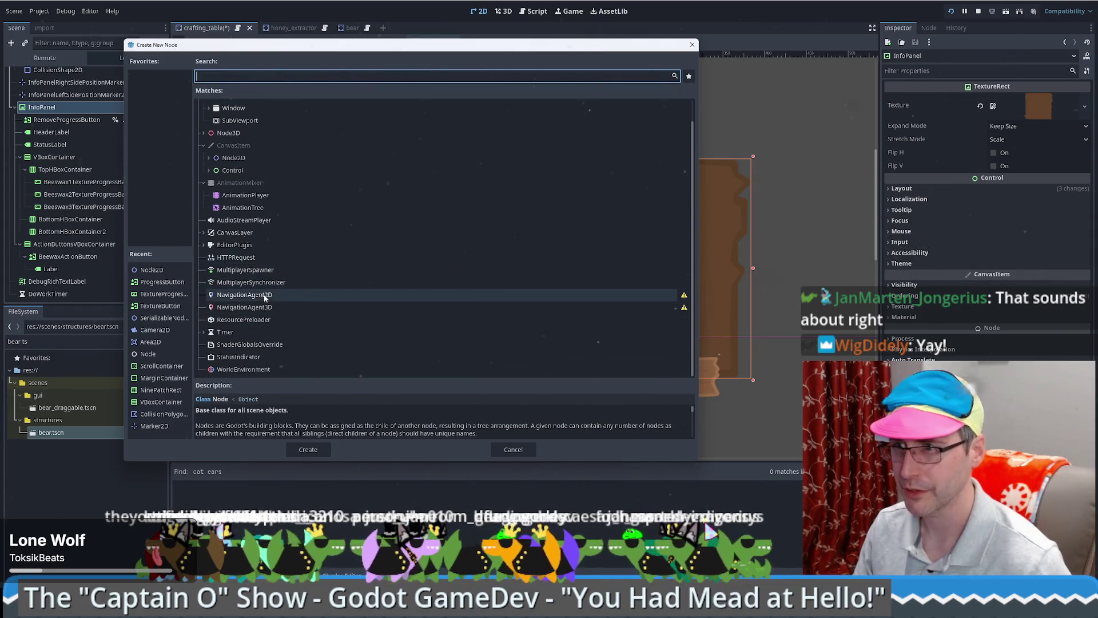
left_click(221, 193)
key("Right")
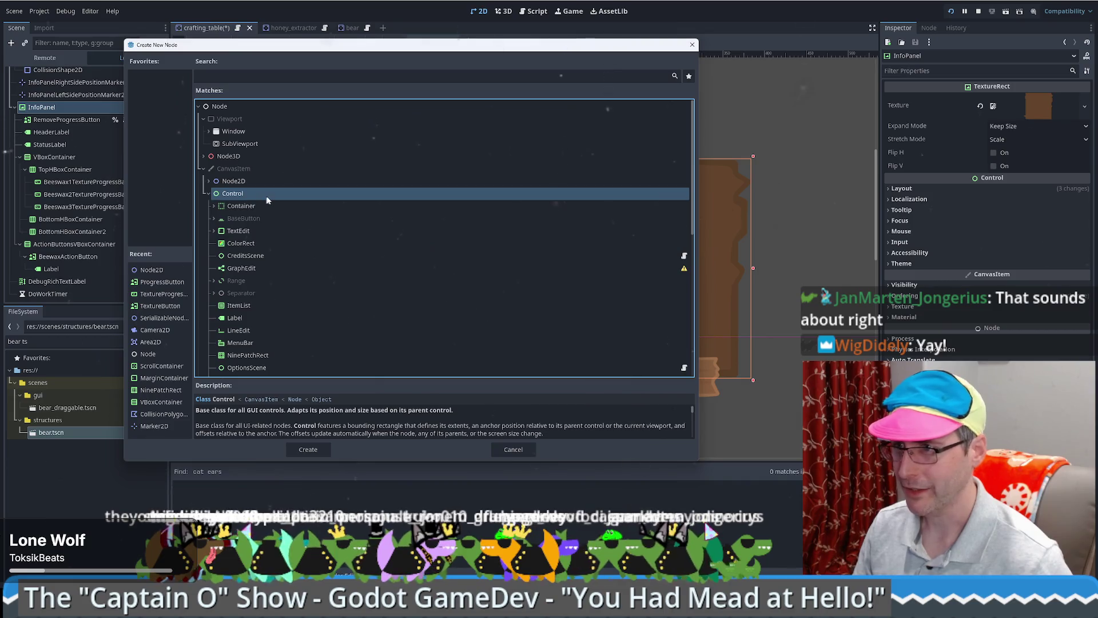
scroll(271, 203, "down", 3)
scroll(248, 215, "down", 3)
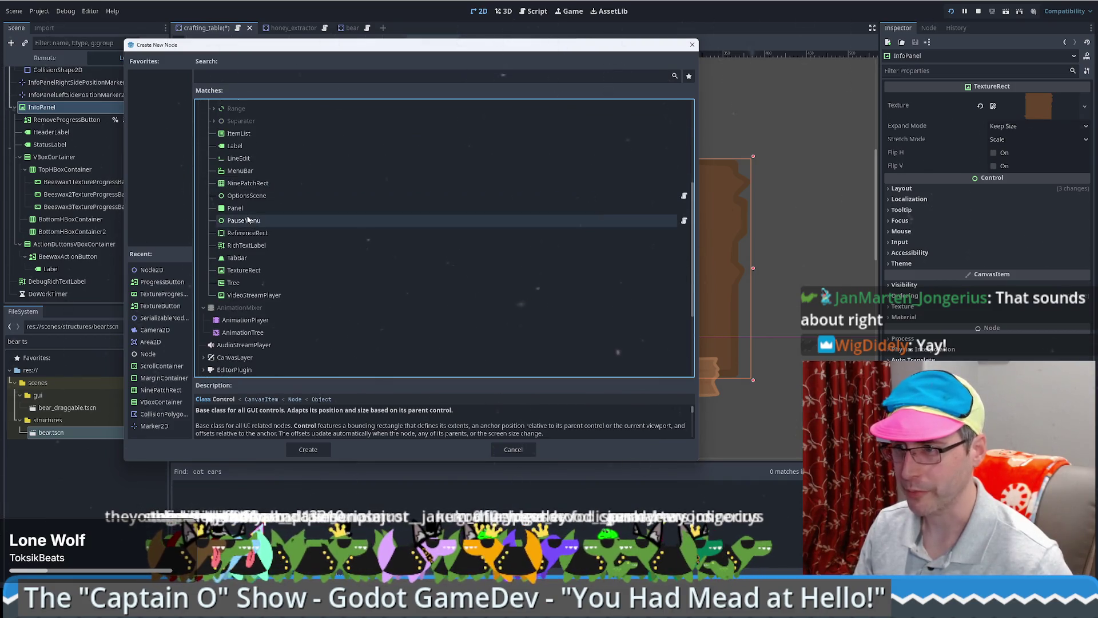
scroll(288, 246, "up", 3)
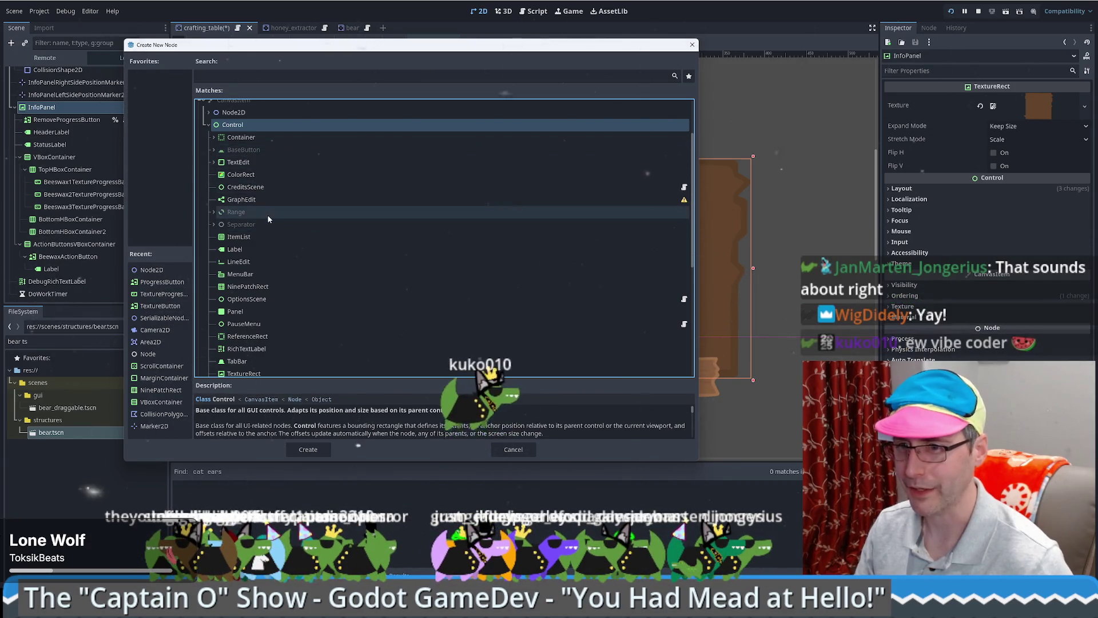
scroll(256, 184, "down", 3)
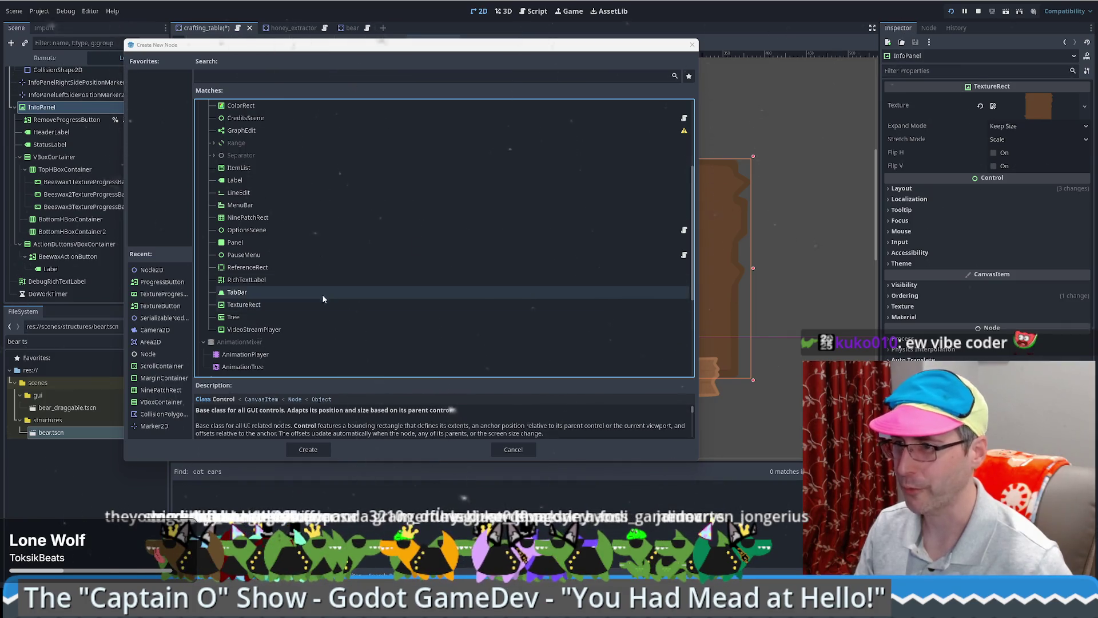
scroll(318, 295, "up", 2)
scroll(315, 295, "up", 5)
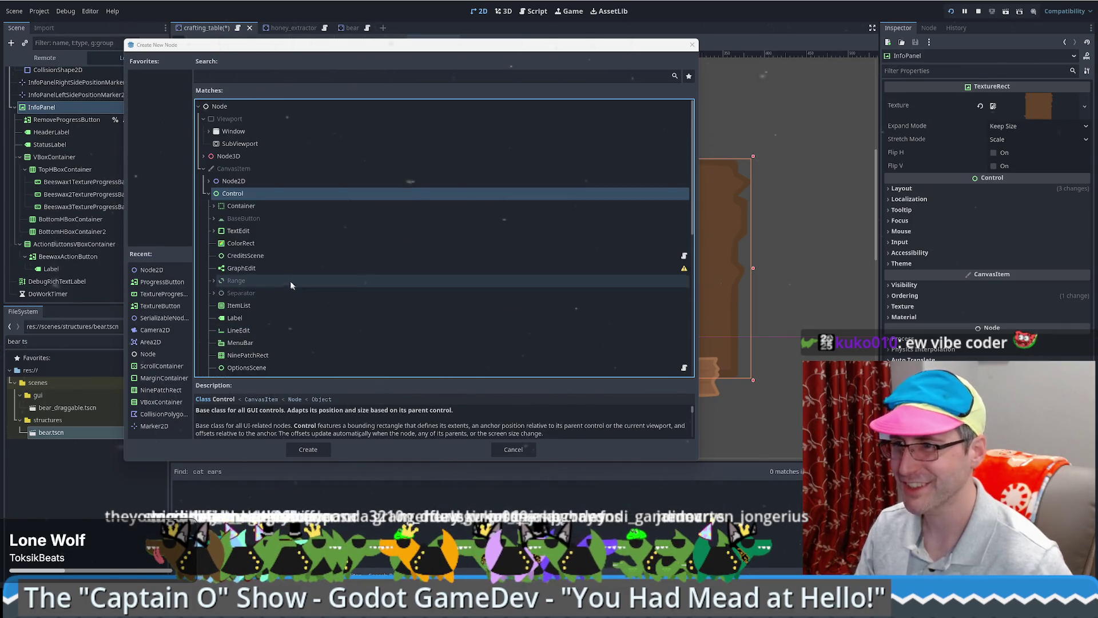
left_click(214, 293)
left_click(212, 280)
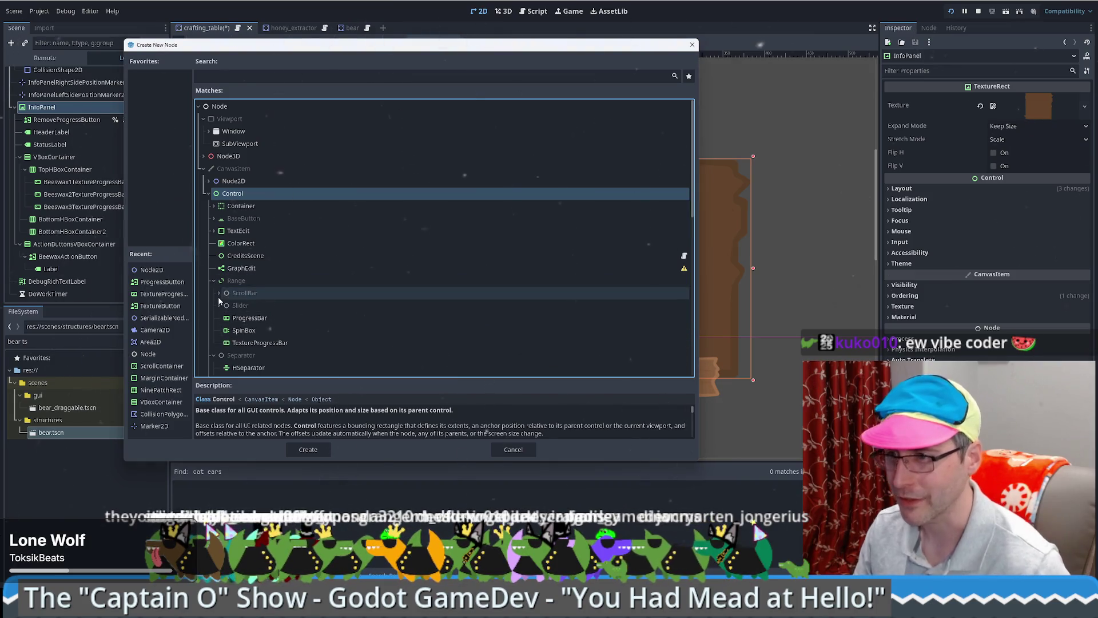
Step: Expand BaseButton > Button and create an OptionButton node under InfoPanel
left_click(214, 218)
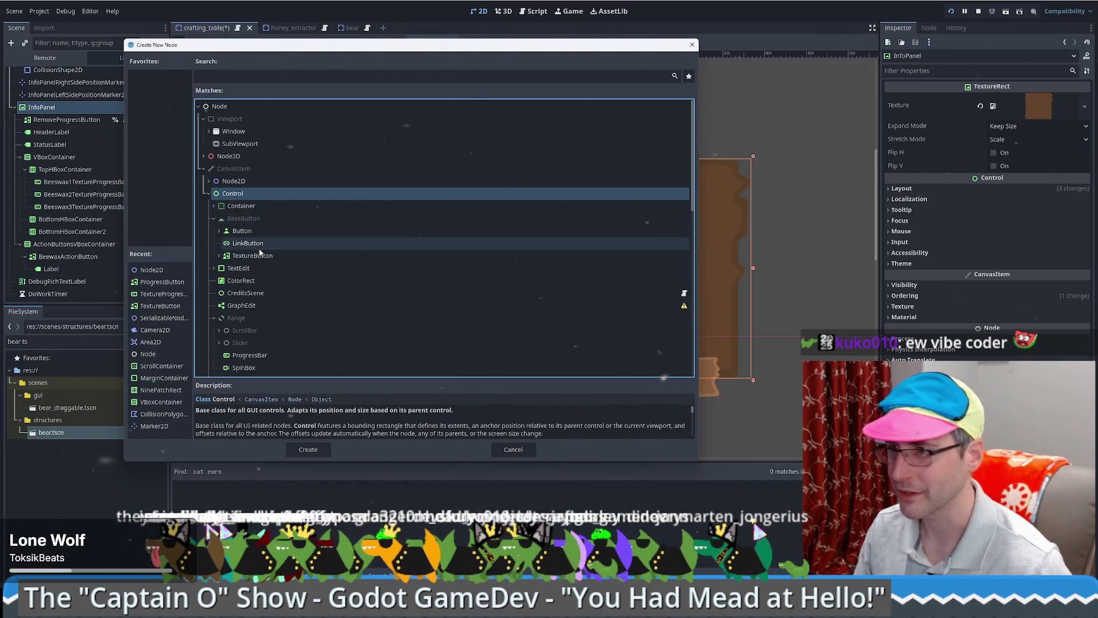
left_click(218, 231)
left_click(217, 230)
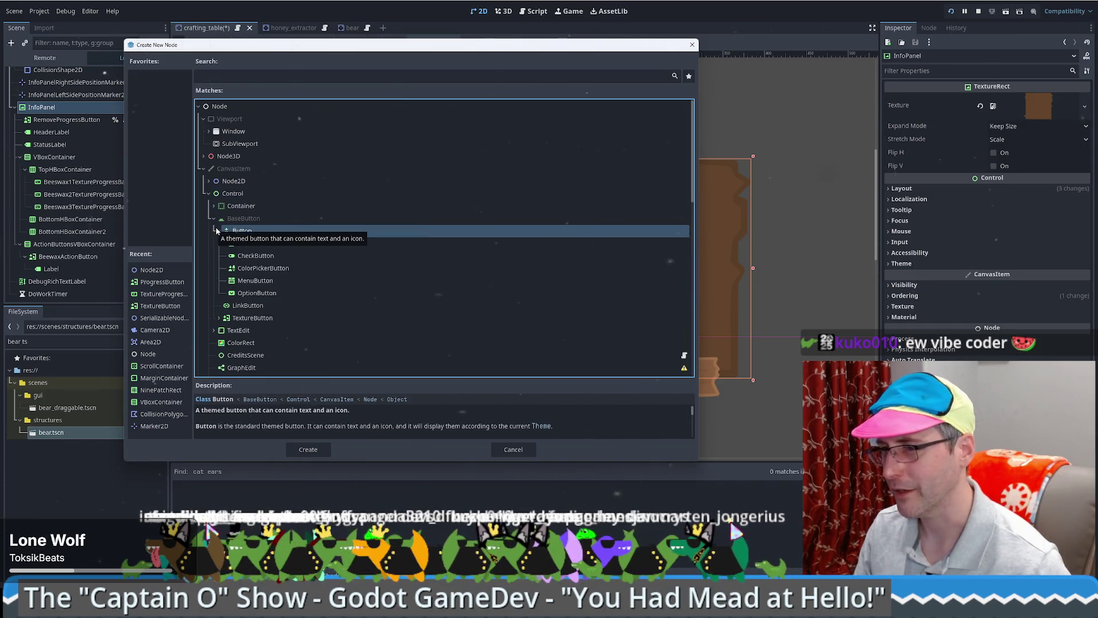
scroll(260, 286, "down", 2)
left_click(257, 247)
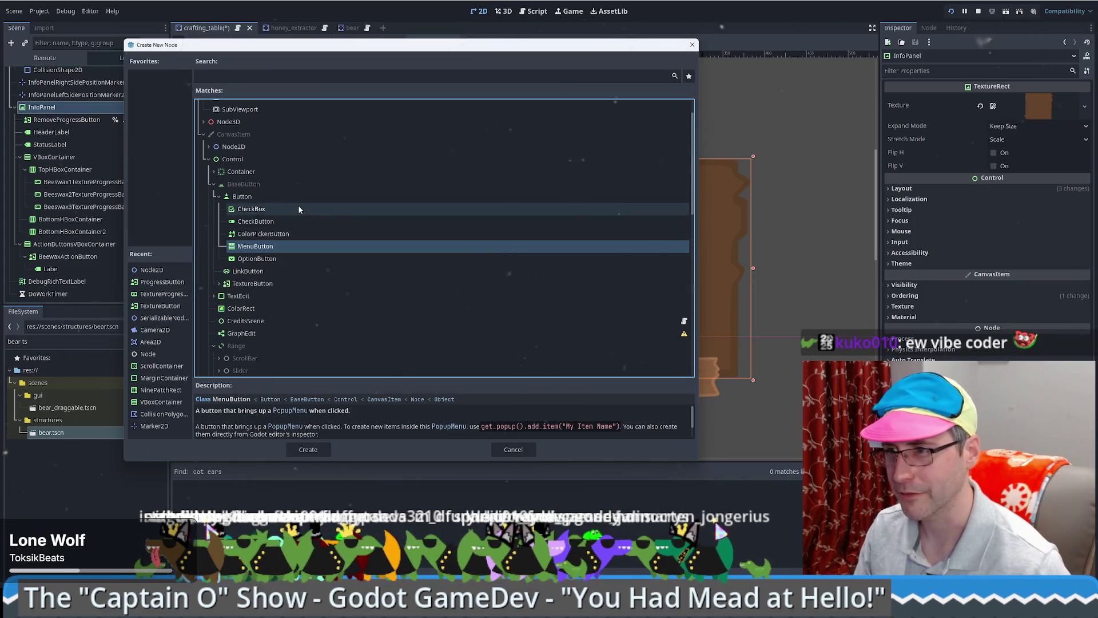
scroll(310, 250, "down", 2)
scroll(310, 250, "down", 4)
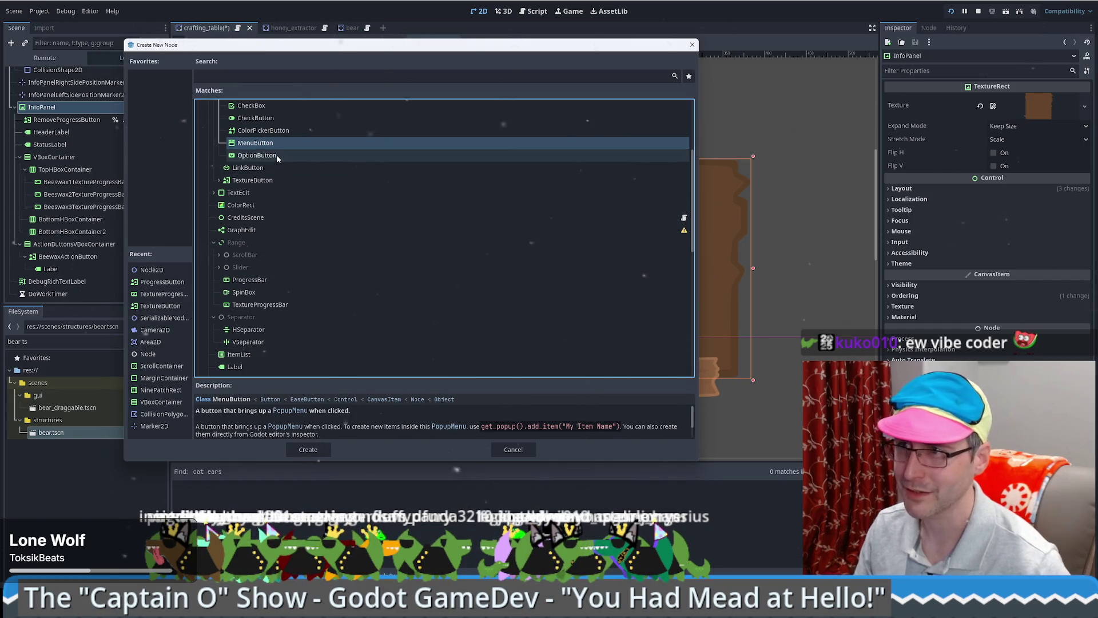
left_click(276, 156)
left_click(315, 449)
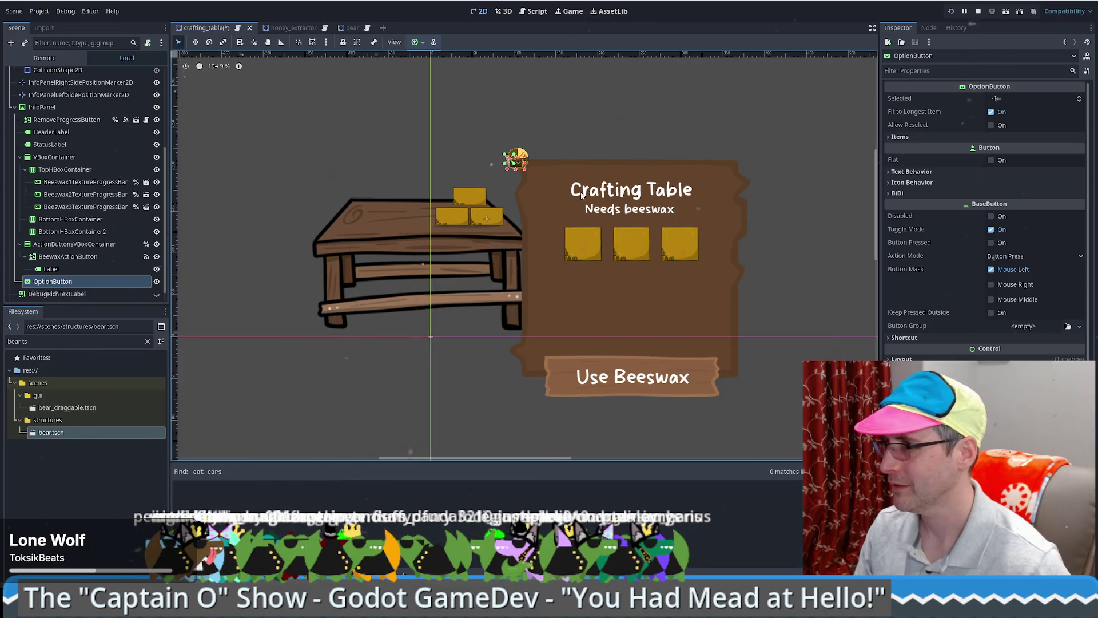
Step: Drag the OptionButton below the three beeswax slots and add its first item
mouse_move(517, 162)
left_mouse_down()
mouse_move(600, 300)
mouse_move(698, 321)
left_mouse_up()
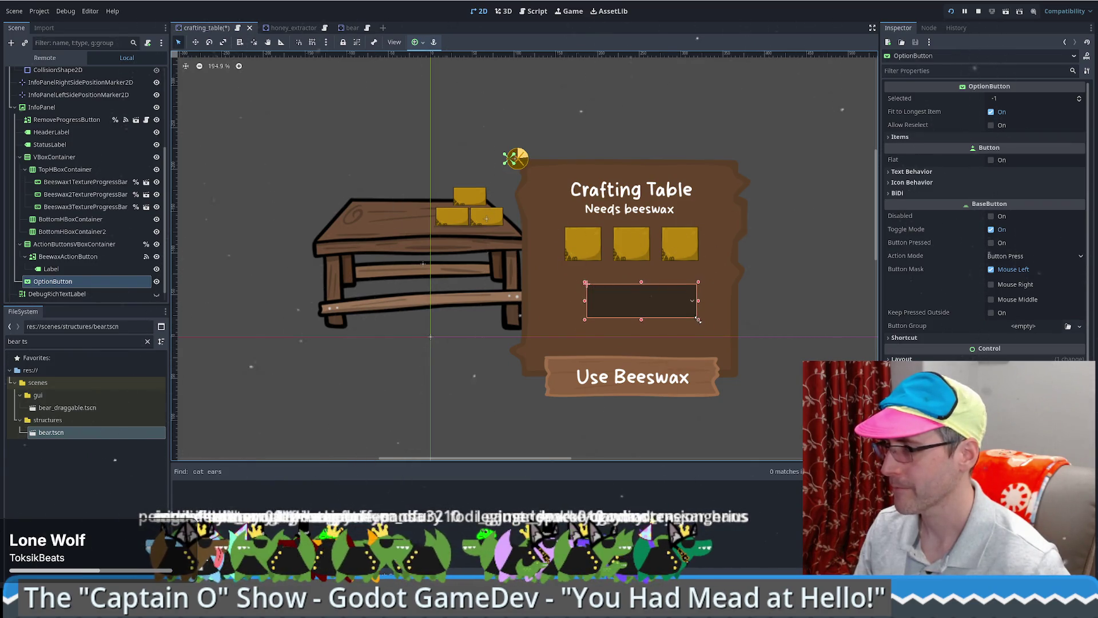
left_click(924, 137)
left_click(990, 150)
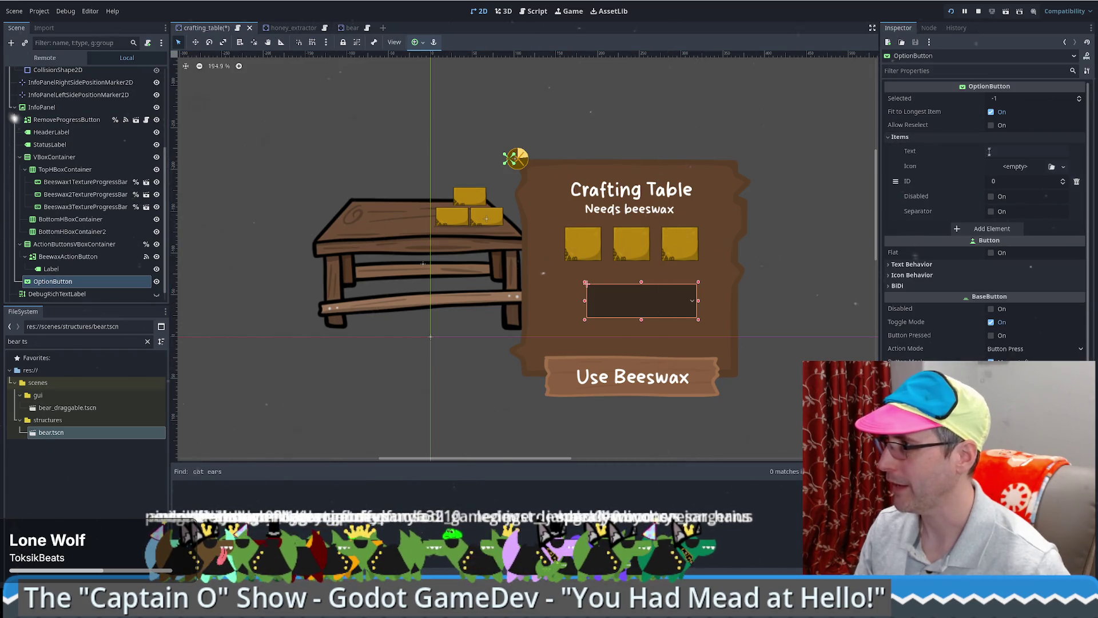
Step: Set item 0 to Candle and item 1 to Soap, then nudge the dropdown left and down
left_click(1018, 150)
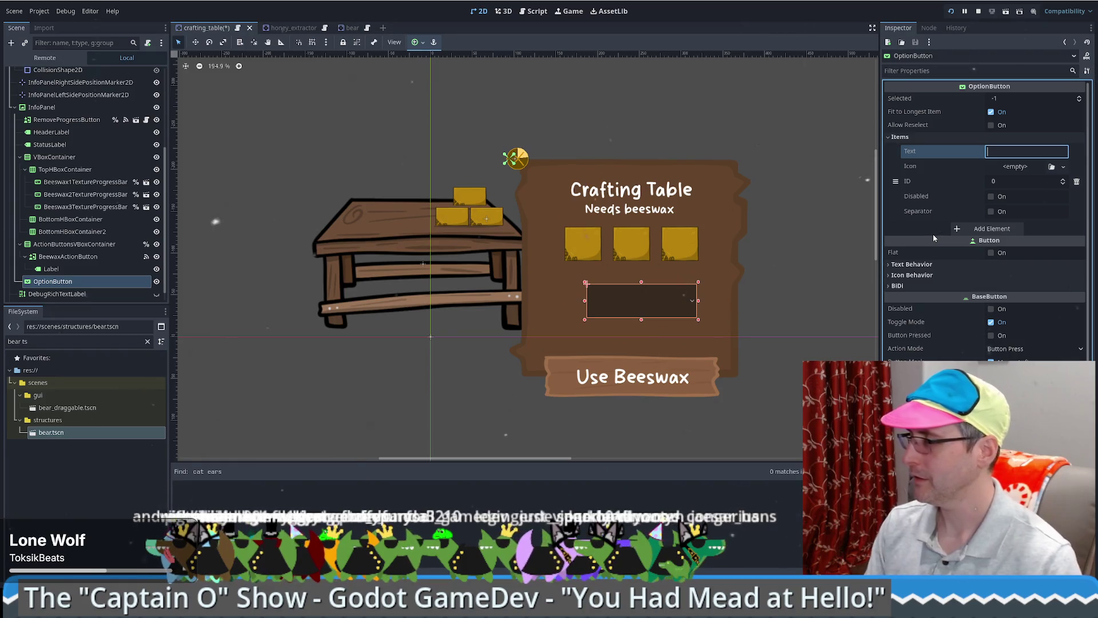
type("So")
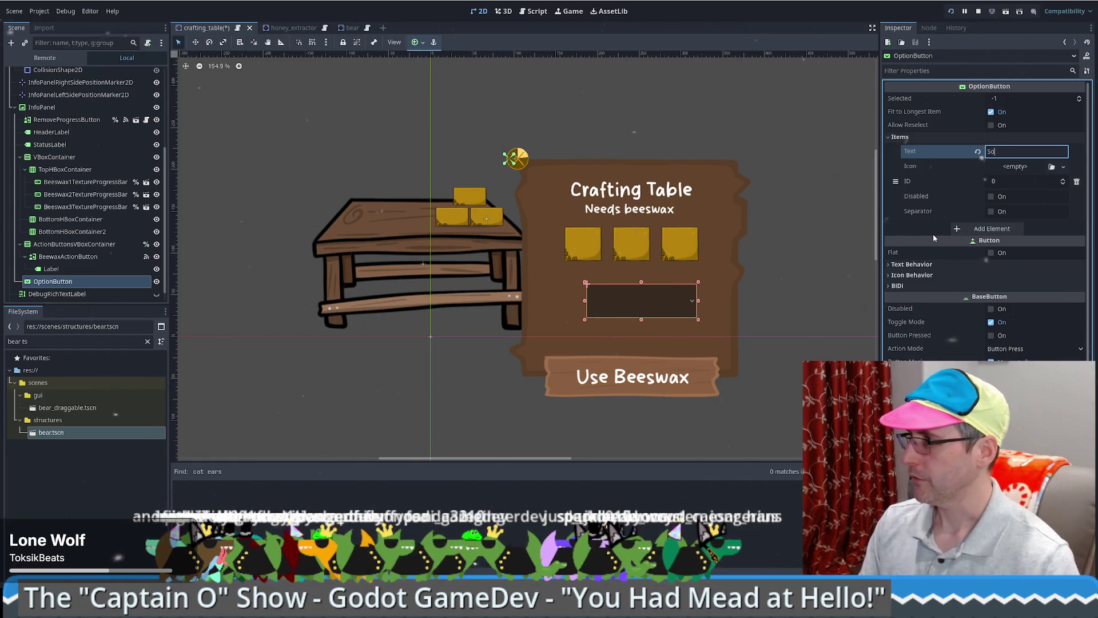
type("ap")
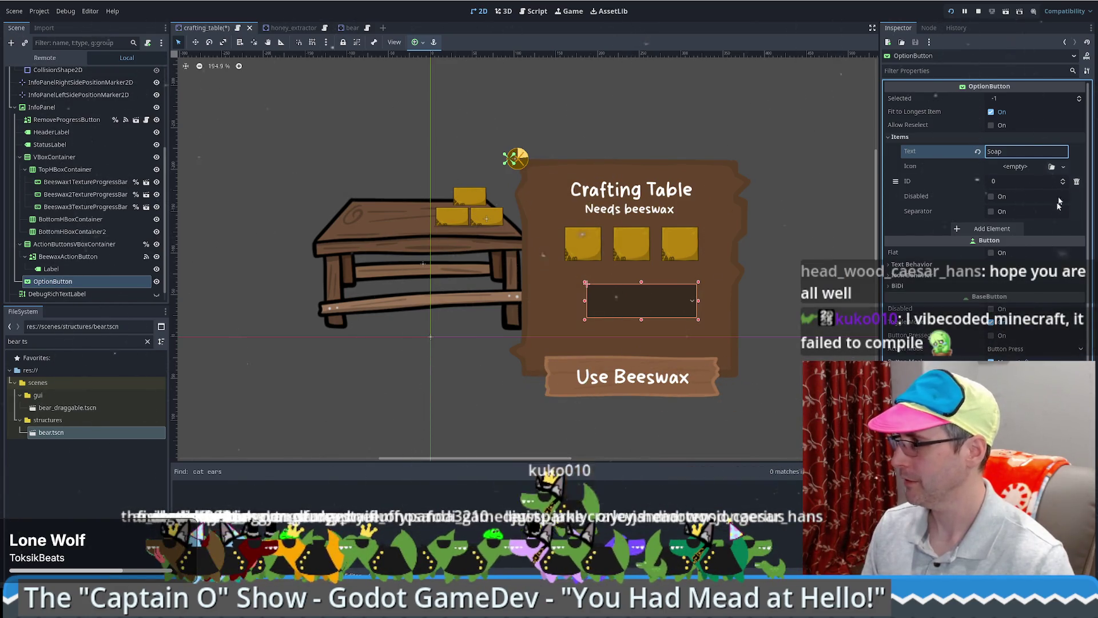
left_click(1006, 229)
left_click(1011, 230)
type("Candle")
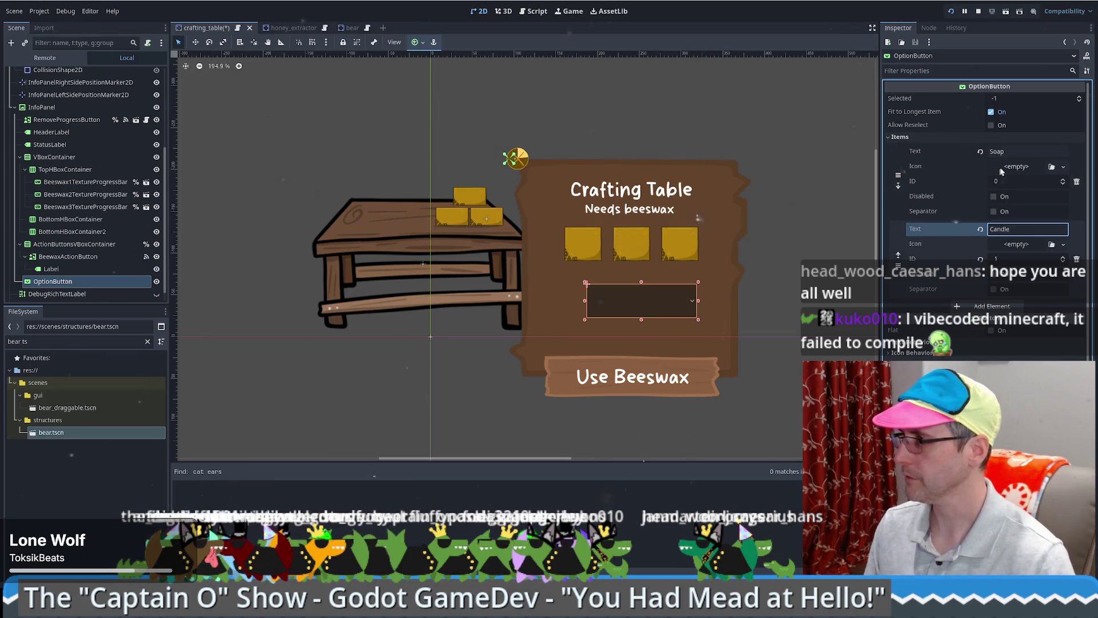
left_click(1007, 151)
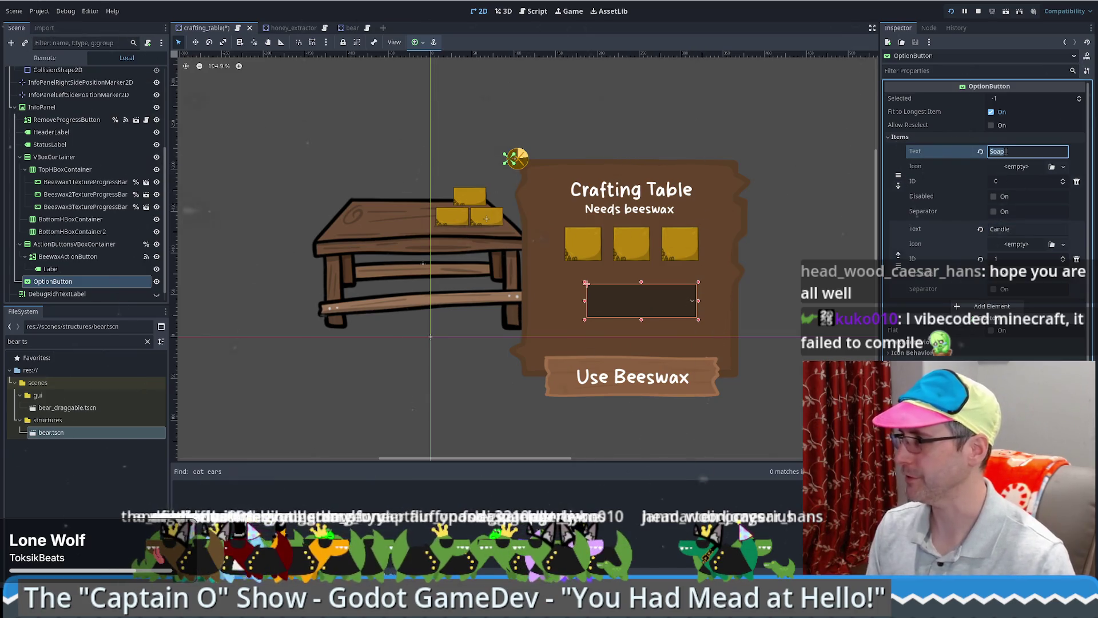
type("Candle")
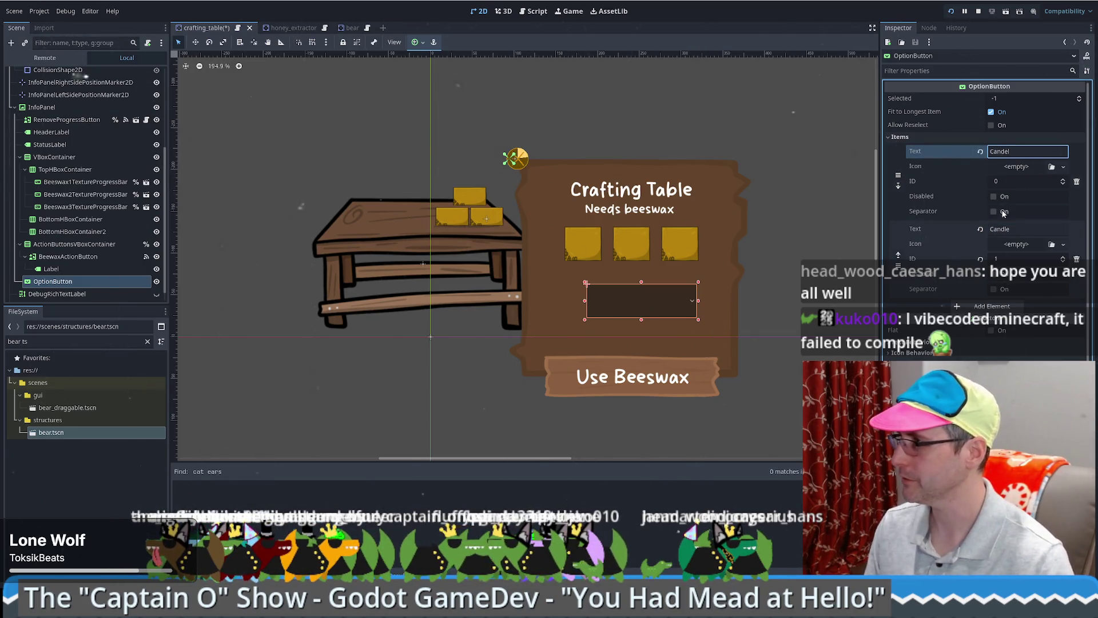
left_click(1007, 229)
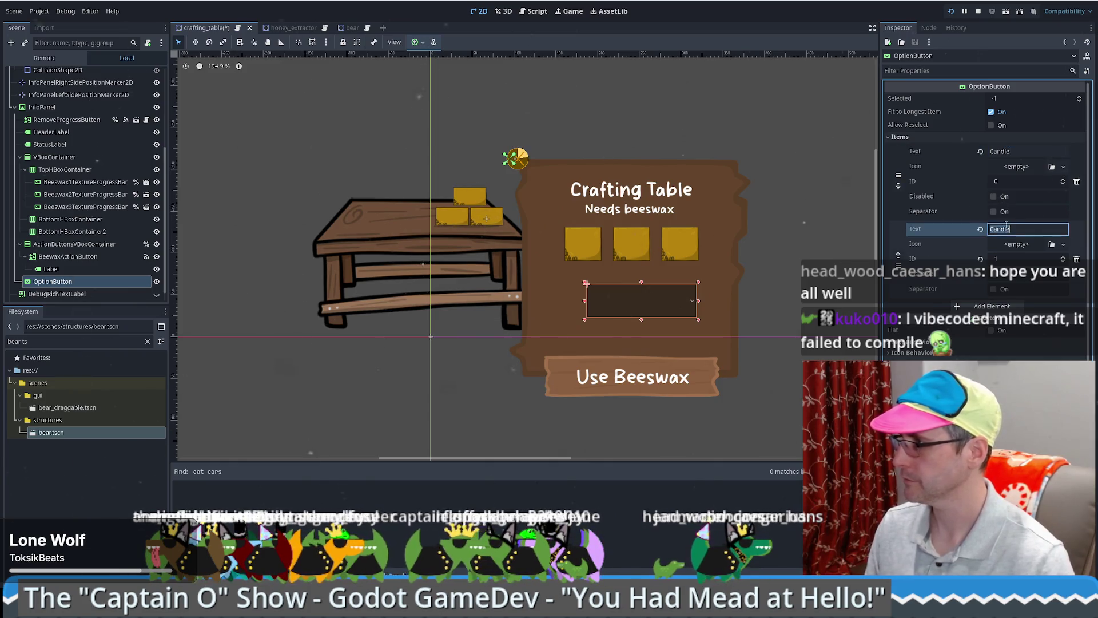
type("Soap")
left_click_drag(666, 304, 652, 314)
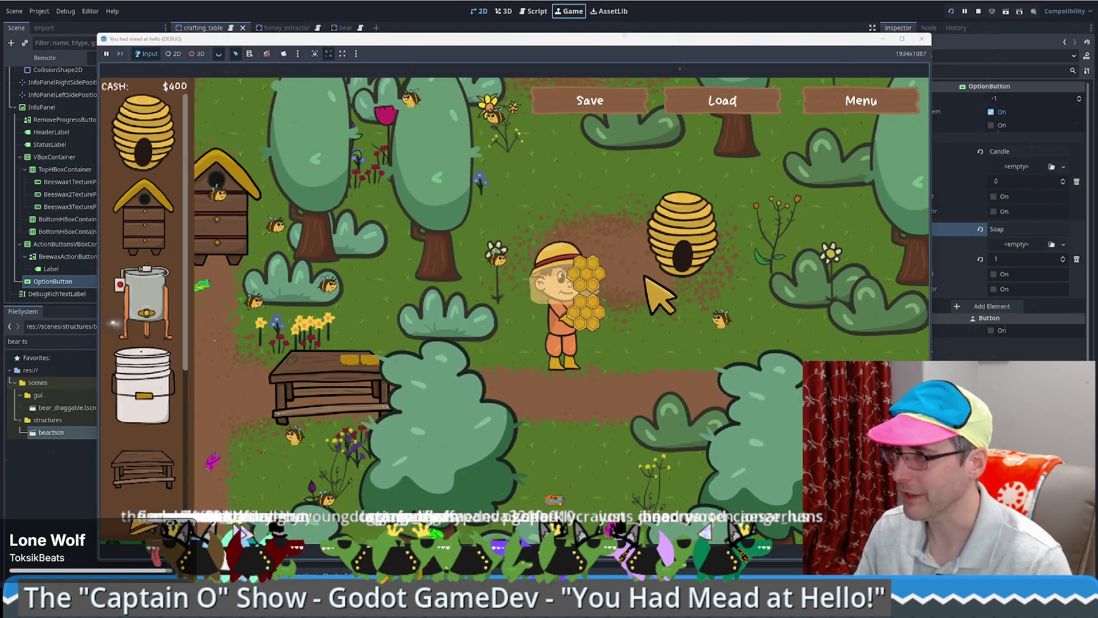
Step: Walk to the crafting table and switch the craft choice to Soap, Candle, then Soap
key("a")
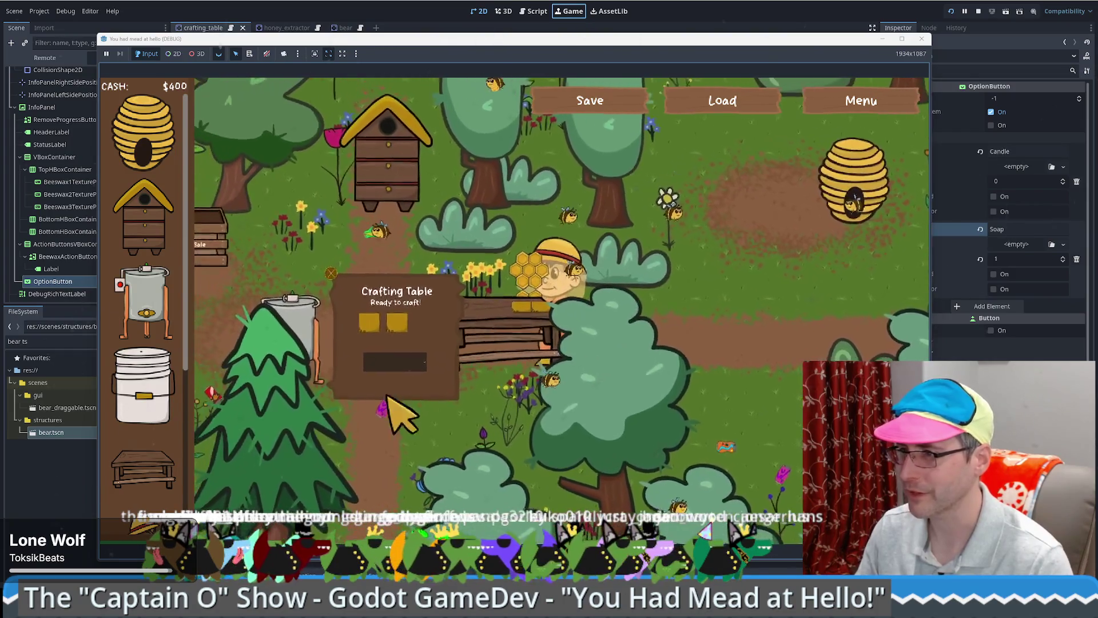
left_click(404, 367)
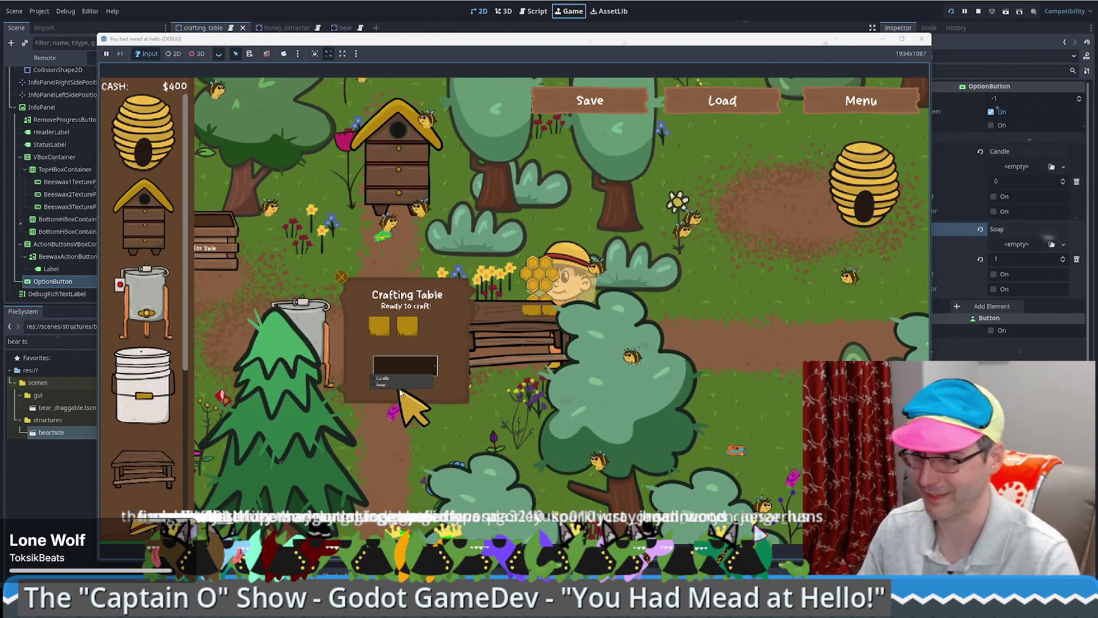
left_click(399, 383)
left_click(403, 368)
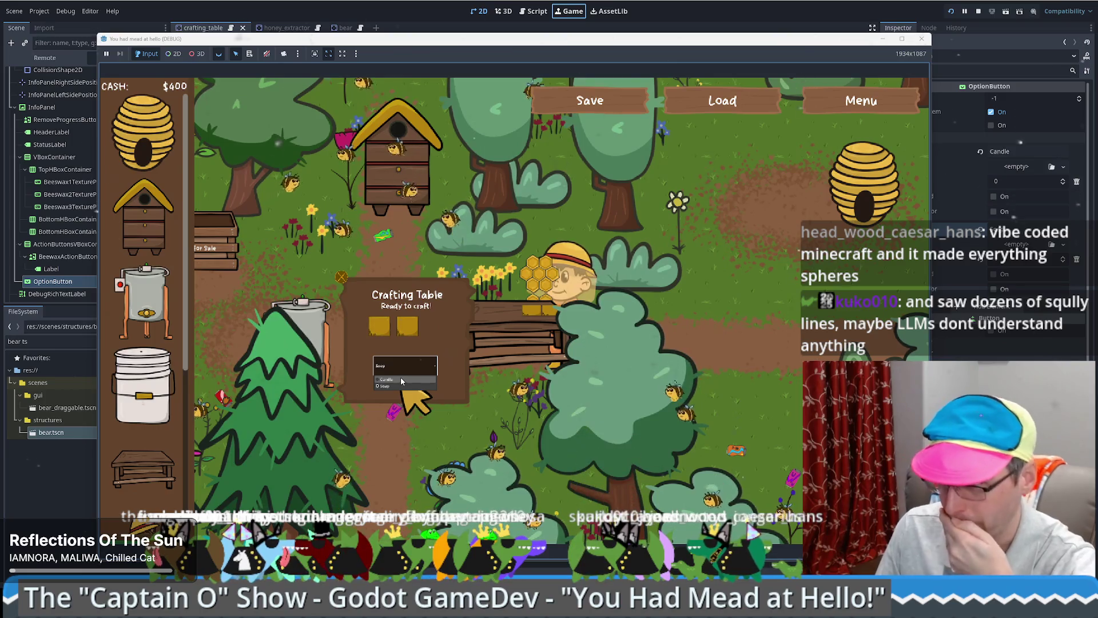
left_click(402, 380)
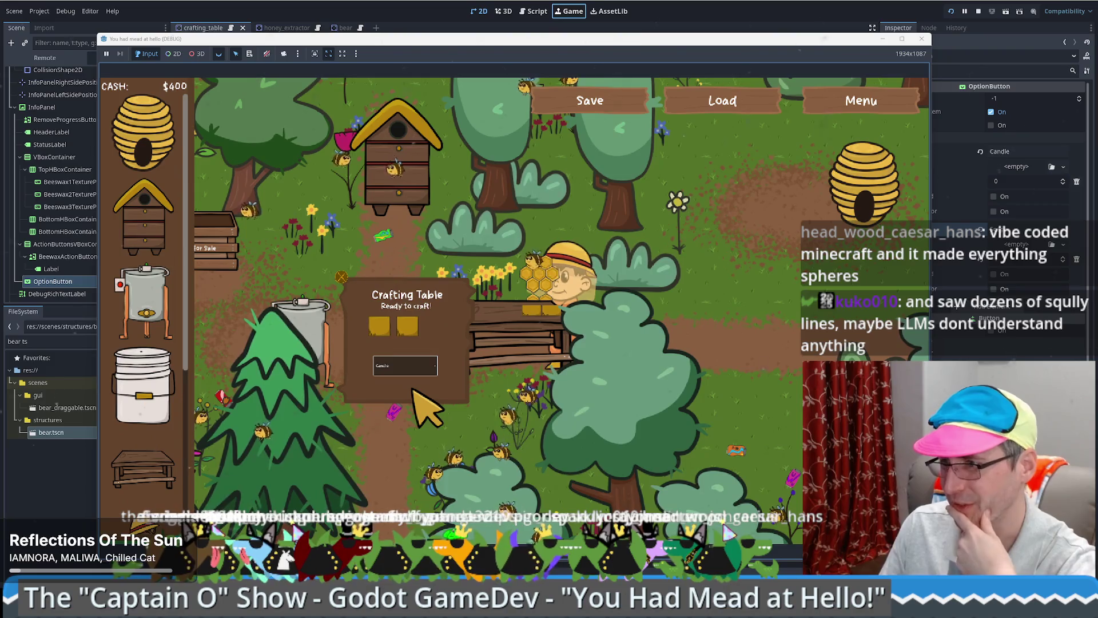
left_click(413, 368)
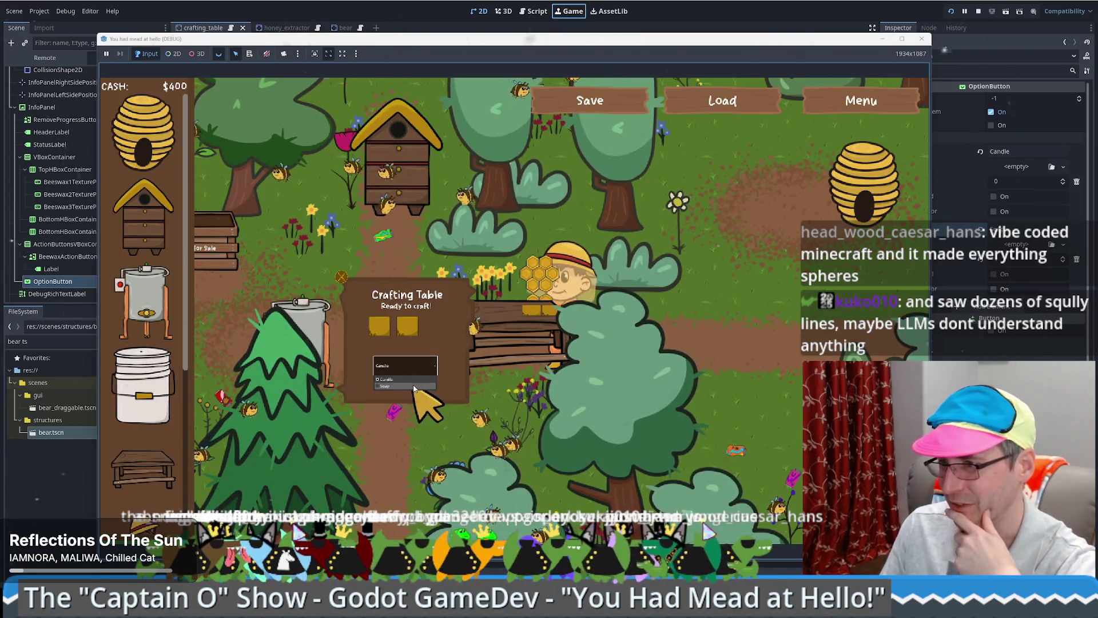
left_click(413, 392)
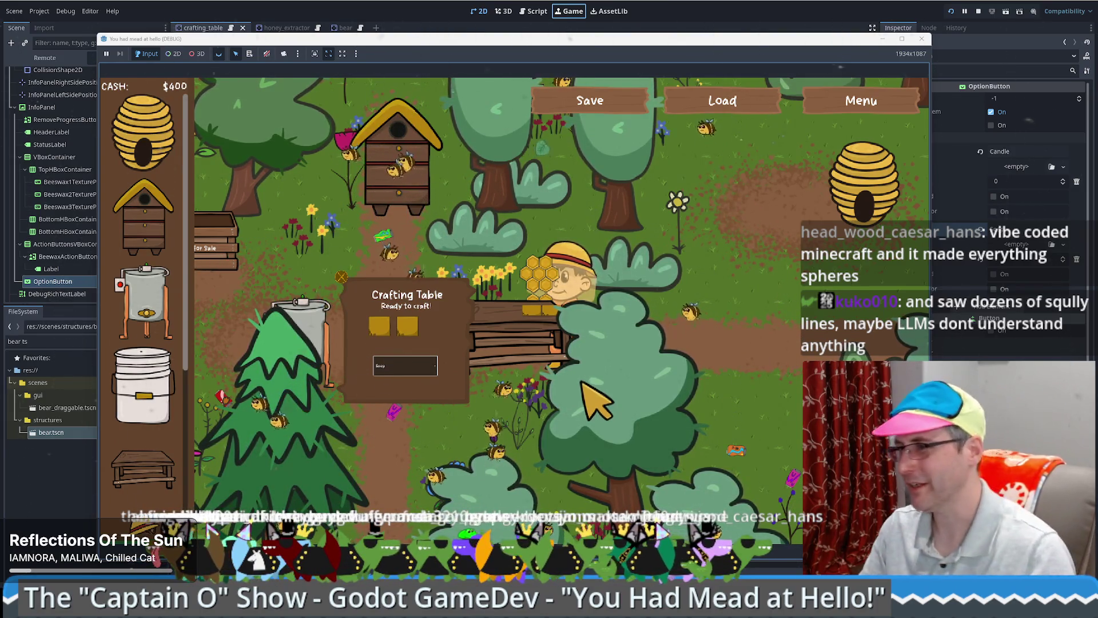
Step: Walk a loop back to the table, pick Candle, then close the game
key("Left")
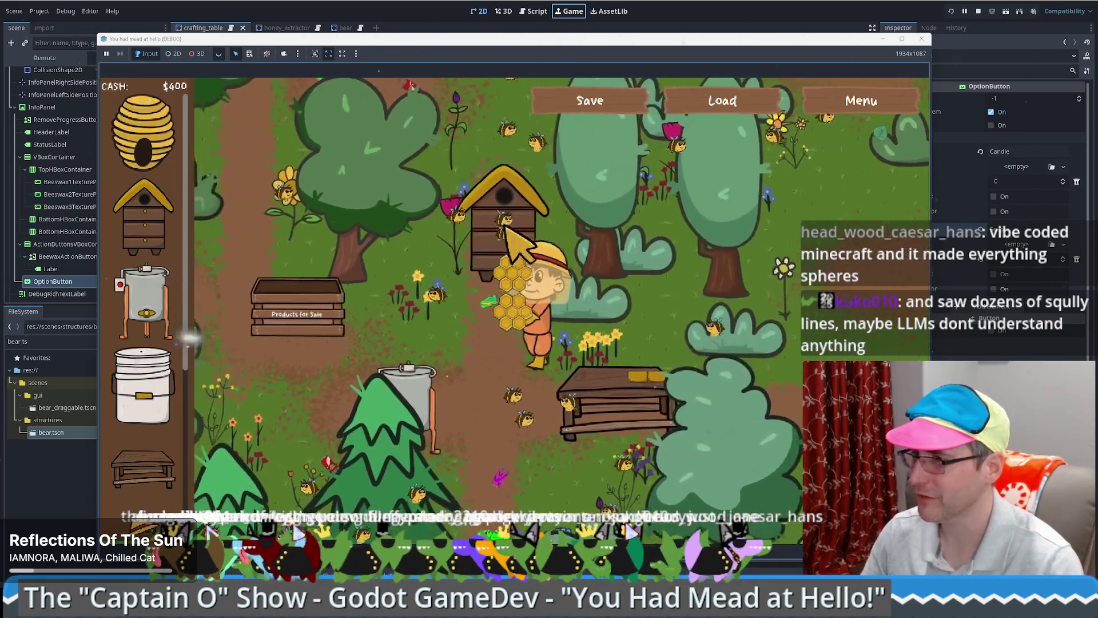
key("Down")
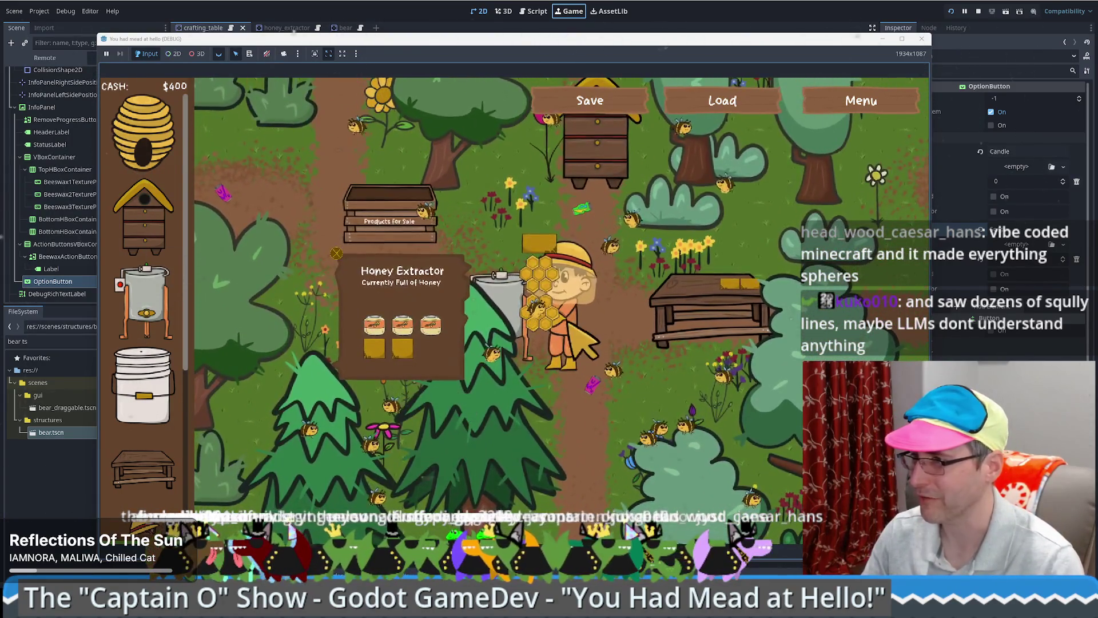
key("Right")
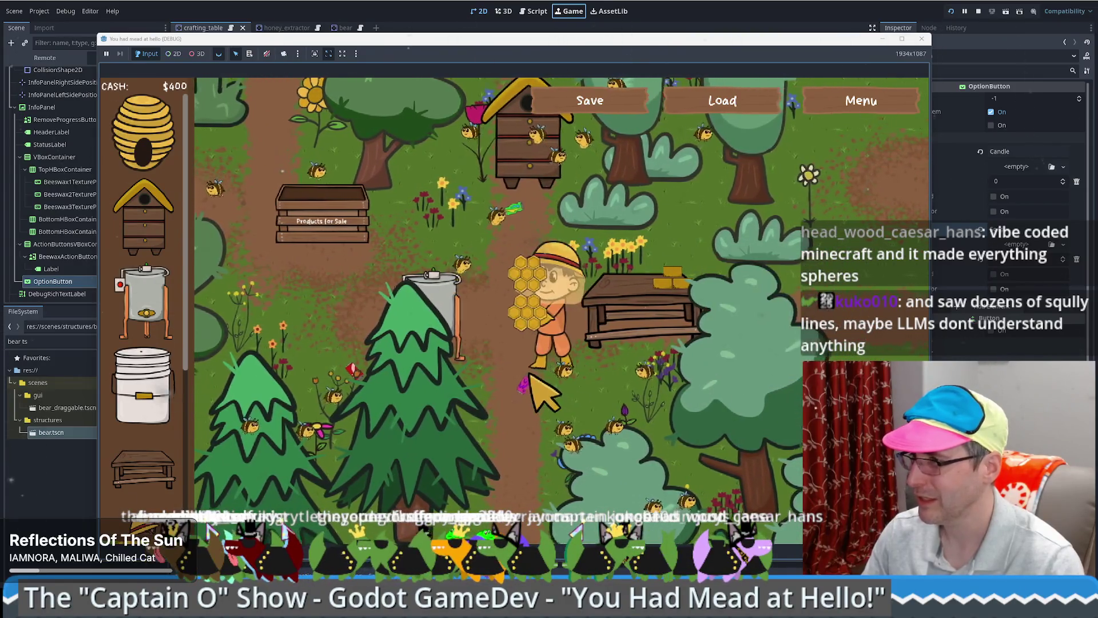
key("Up")
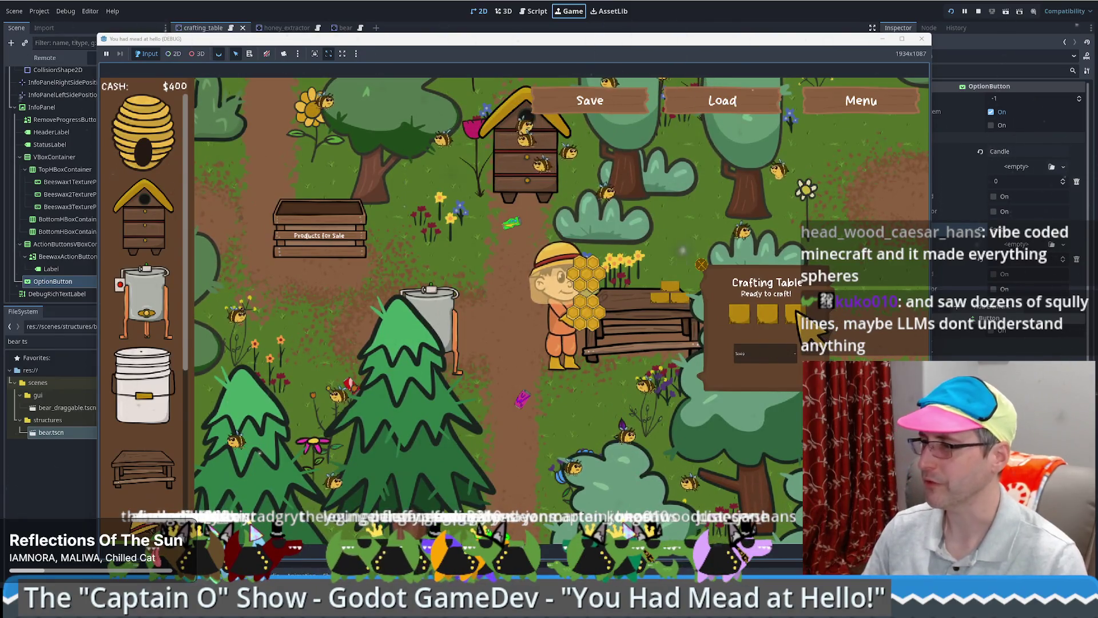
left_click(761, 353)
left_click(754, 367)
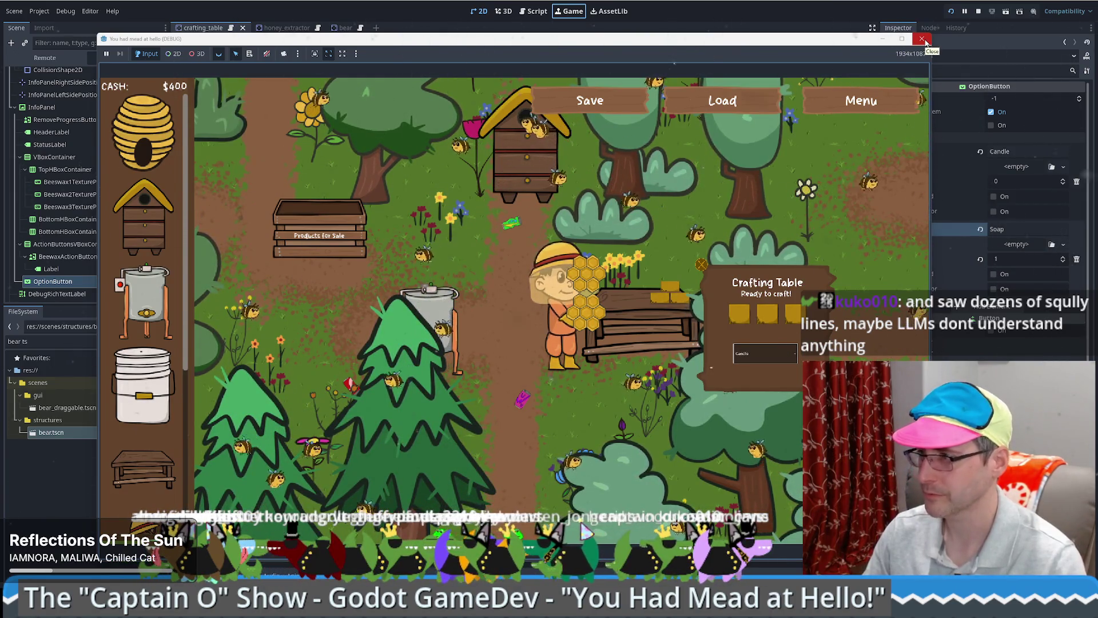
left_click(922, 39)
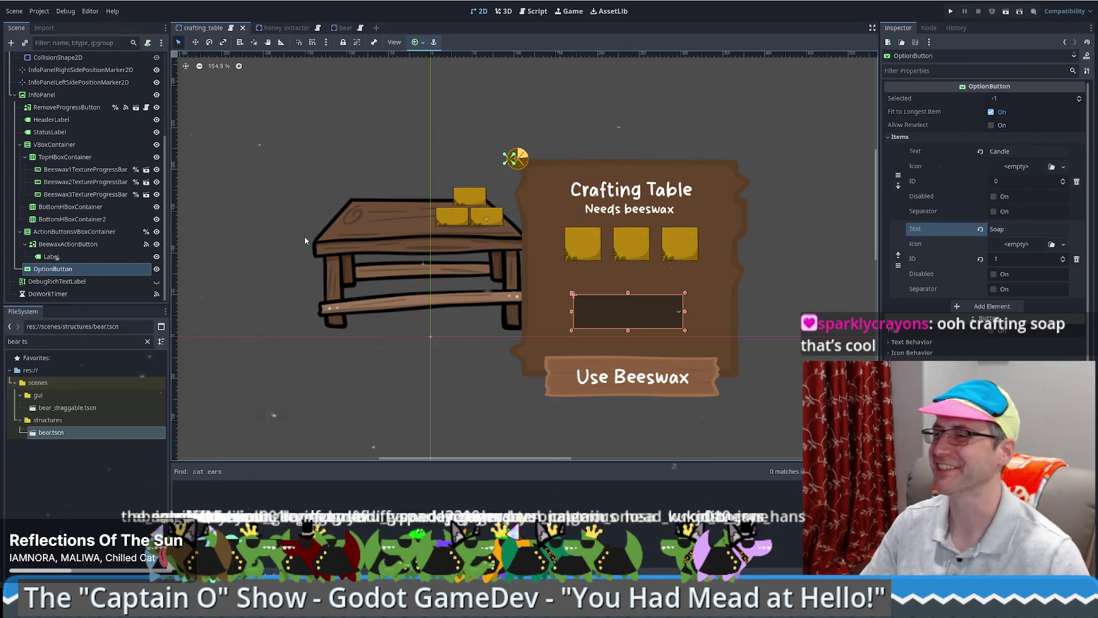
Step: Move the Candle/Soap dropdown slightly higher on the crafting table panel
scroll(68, 220, "up", 3)
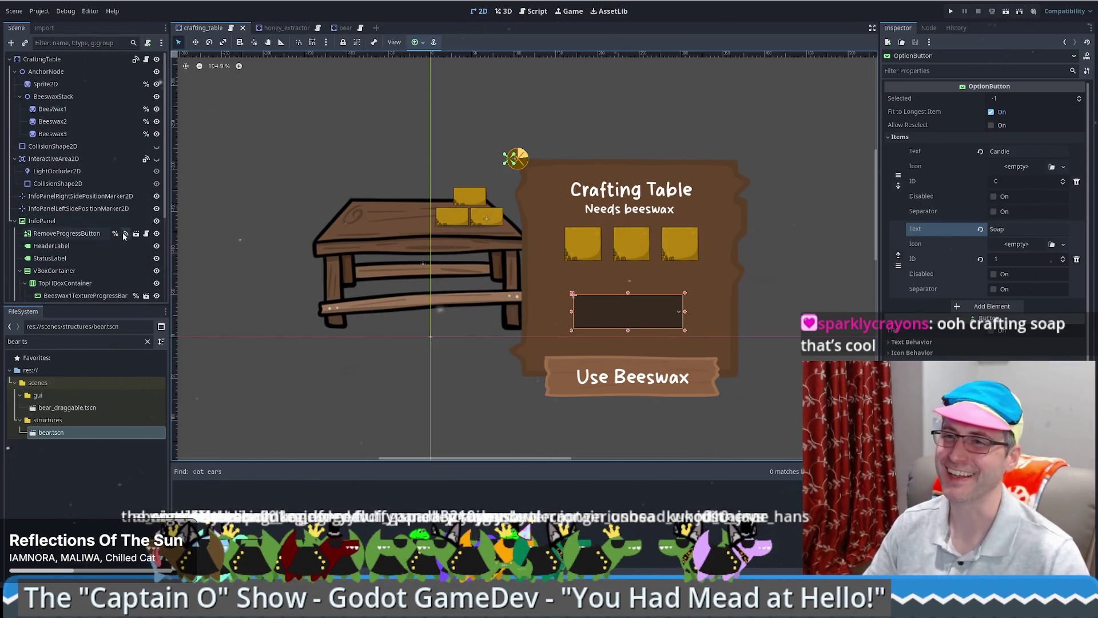
scroll(84, 222, "down", 3)
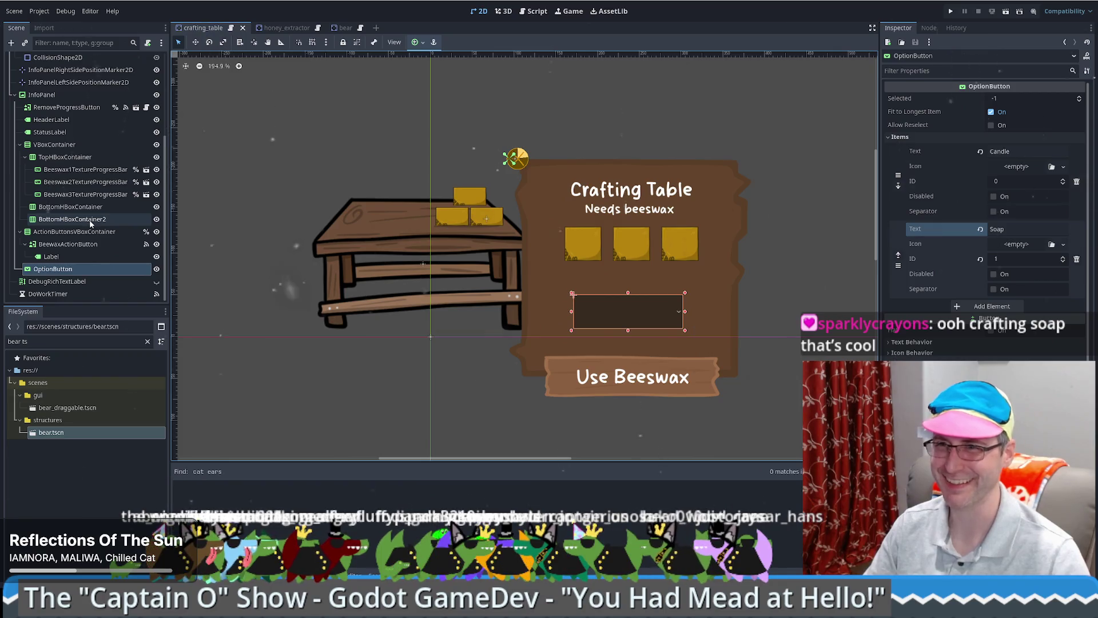
scroll(92, 222, "up", 5)
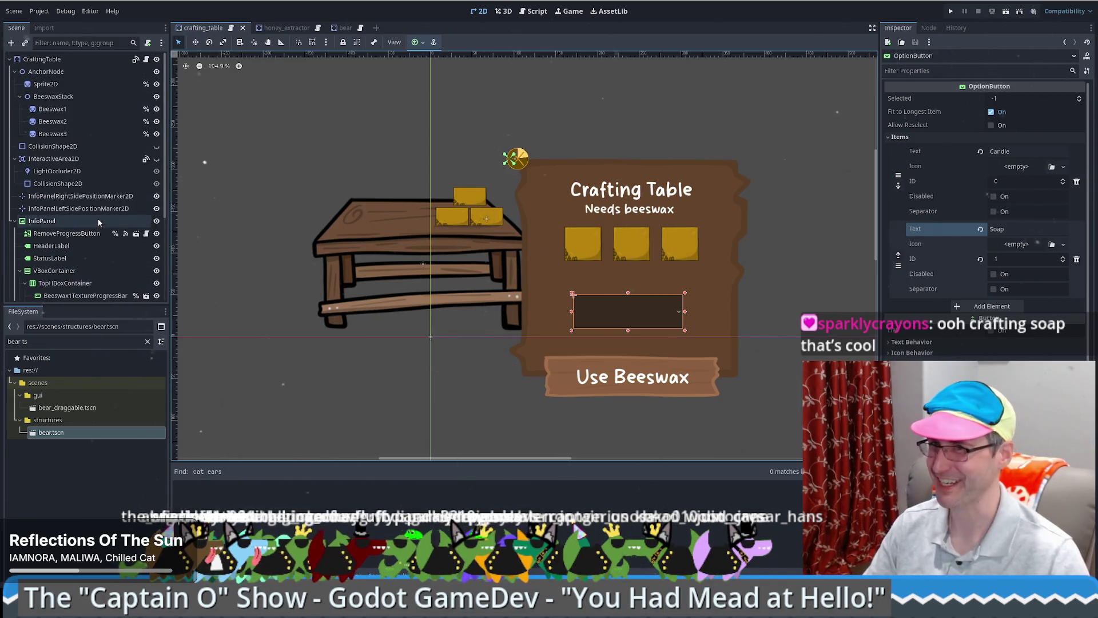
scroll(98, 222, "down", 2)
scroll(96, 232, "down", 2)
scroll(93, 236, "down", 2)
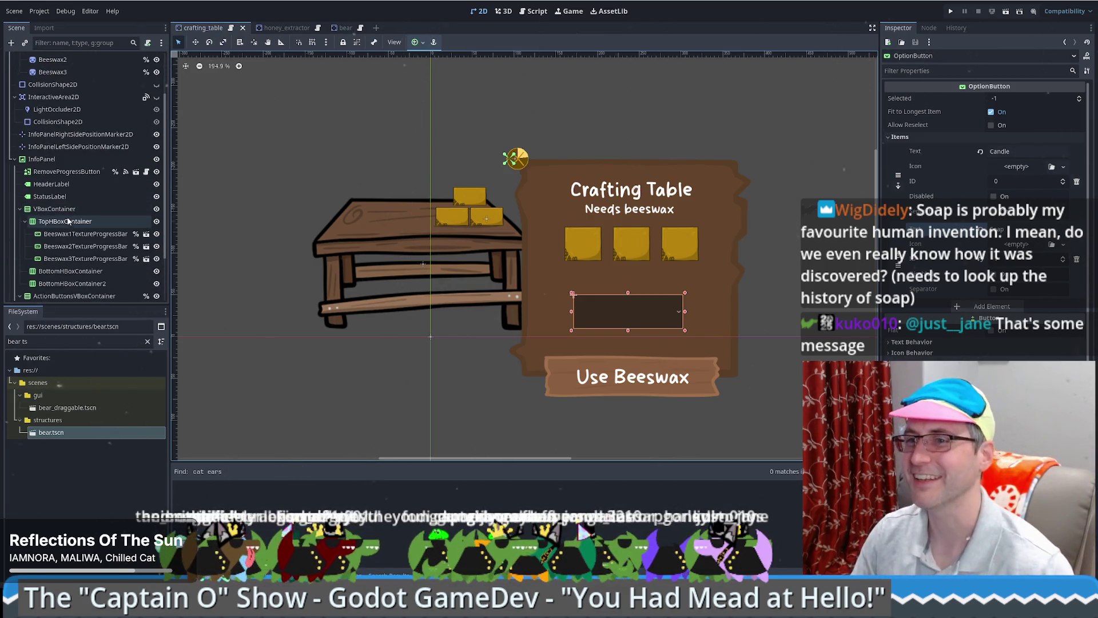
scroll(67, 210, "up", 2)
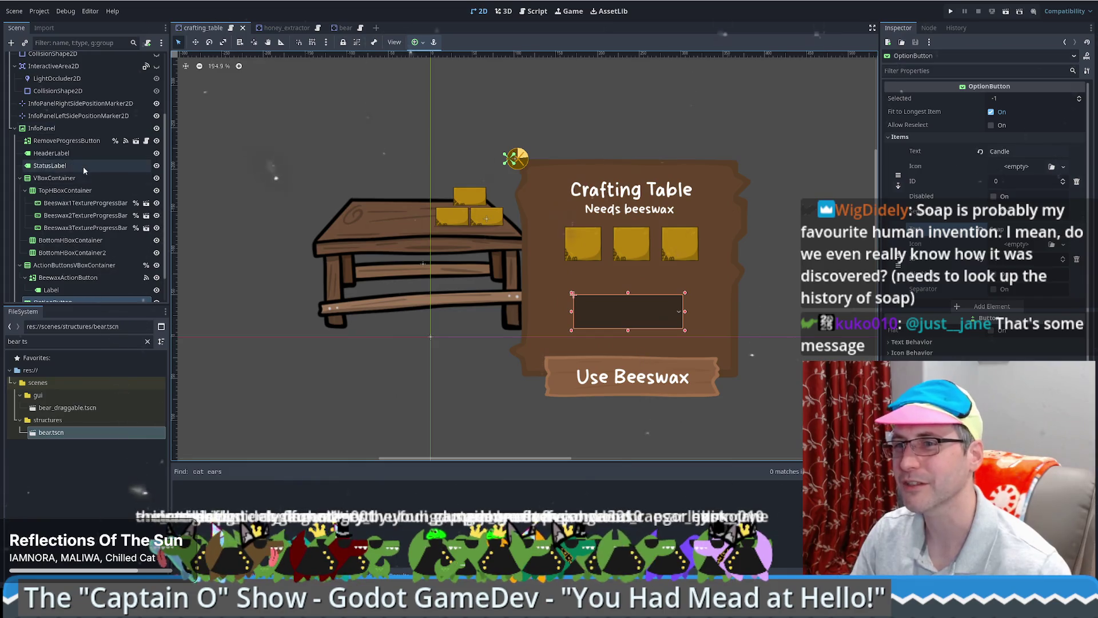
mouse_move(628, 313)
left_mouse_down()
mouse_move(632, 301)
mouse_move(695, 325)
left_mouse_up()
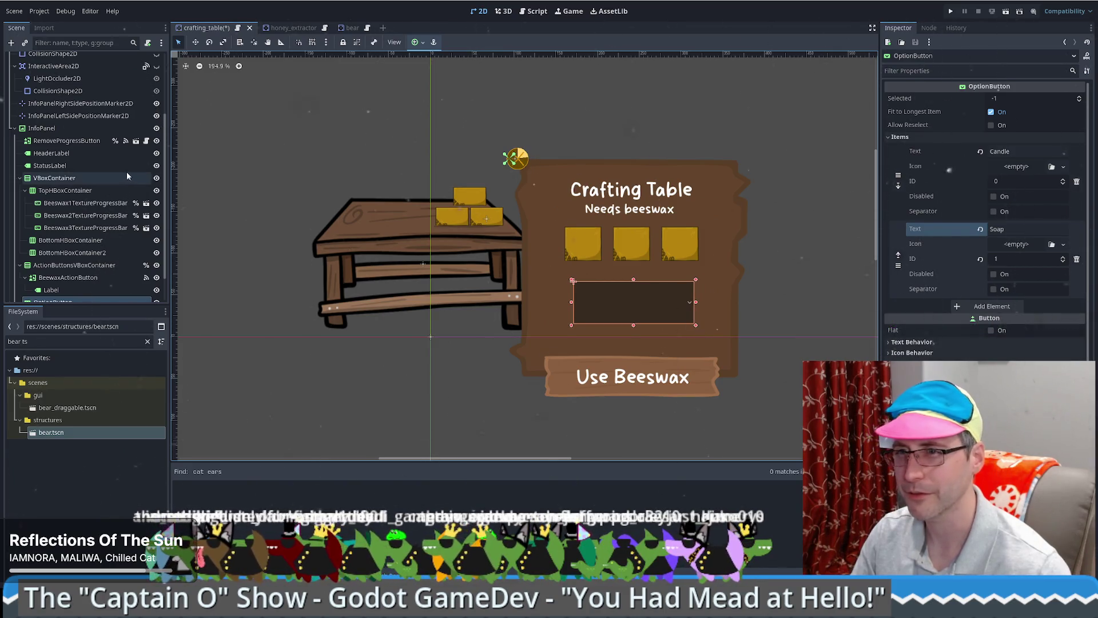
Step: Open crafting_table.gd from the CraftingTable node's script icon
scroll(115, 115, "up", 4)
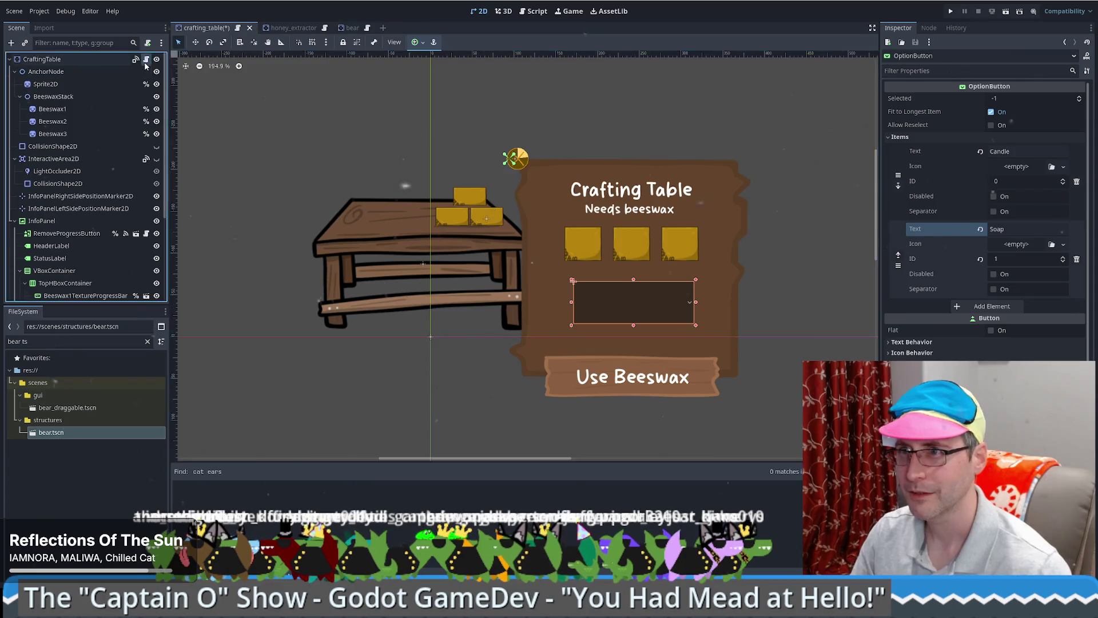
left_click(146, 59)
left_click(858, 63)
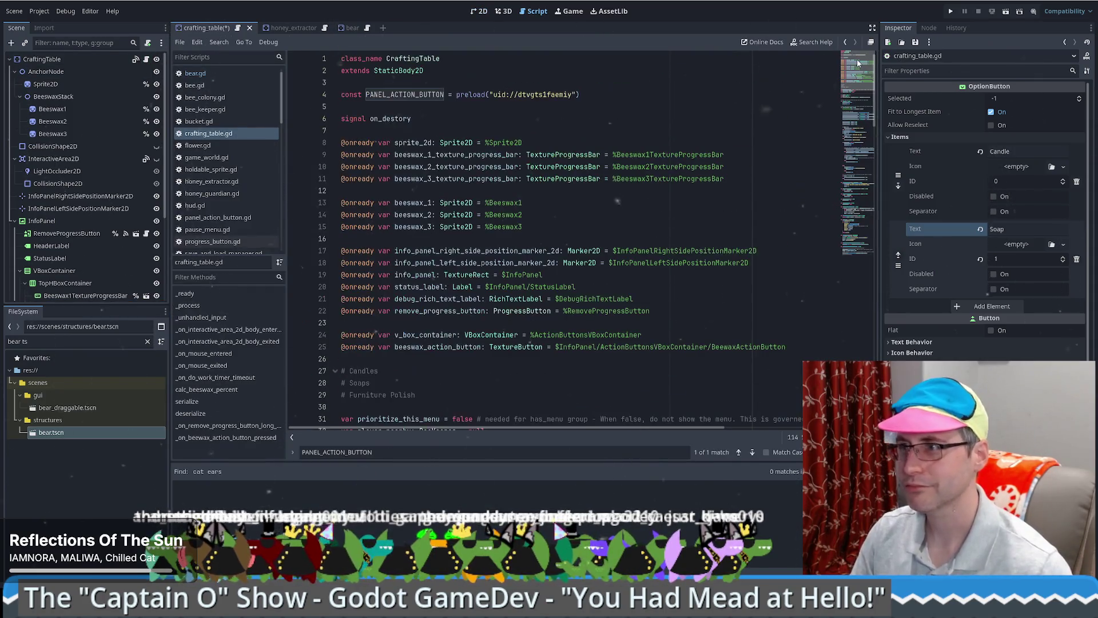
Step: Change currently_crafting's default from BeeKeeper.Holding.NOTHING to CANDLE
scroll(458, 212, "down", 8)
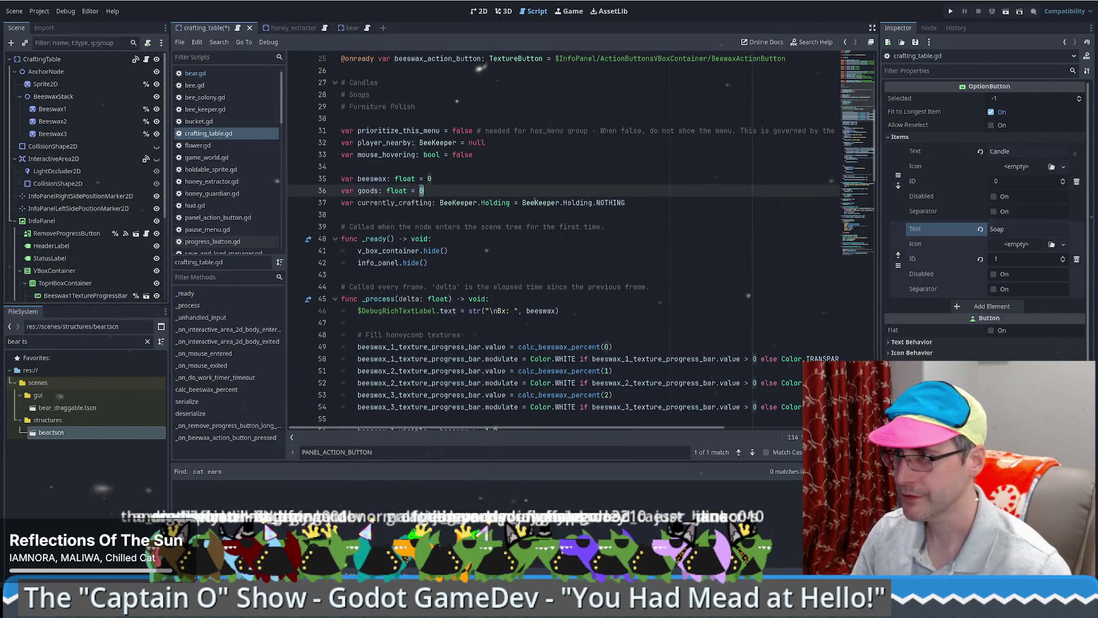
double_click(495, 203)
double_click(607, 203)
type("CANDLE")
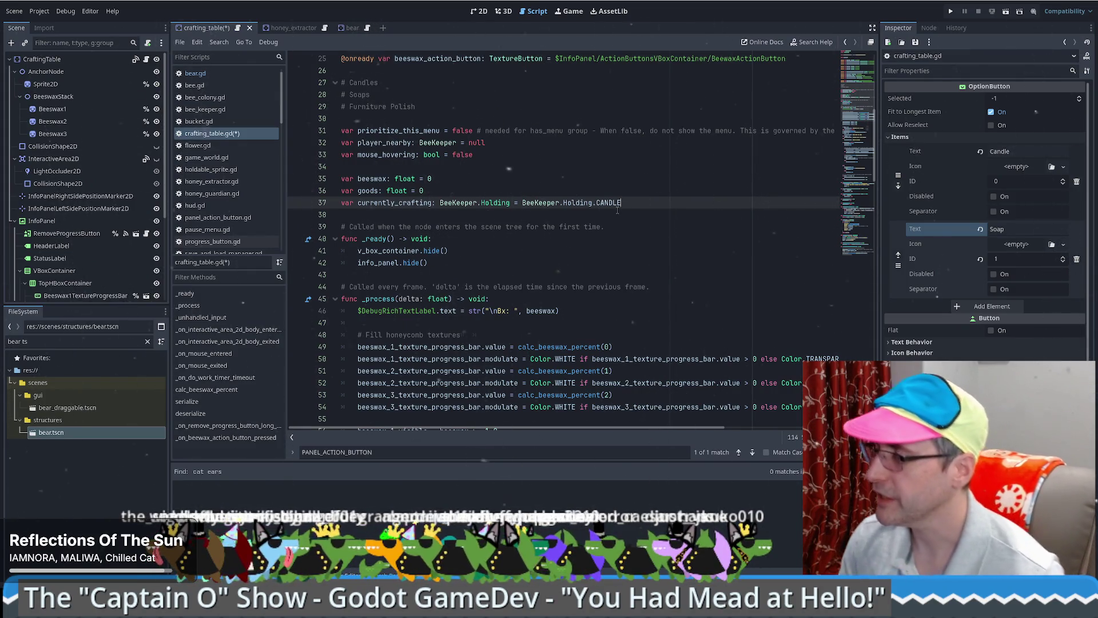
Step: Select the currently_crafting occurrences further down the script
left_click(683, 194)
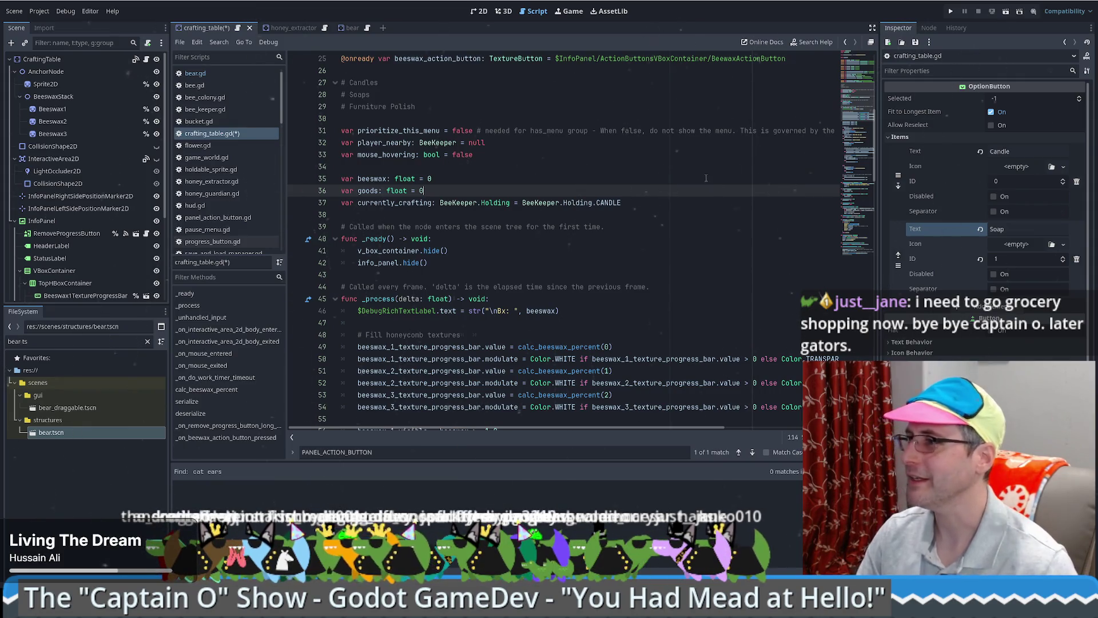
scroll(850, 114, "down", 3)
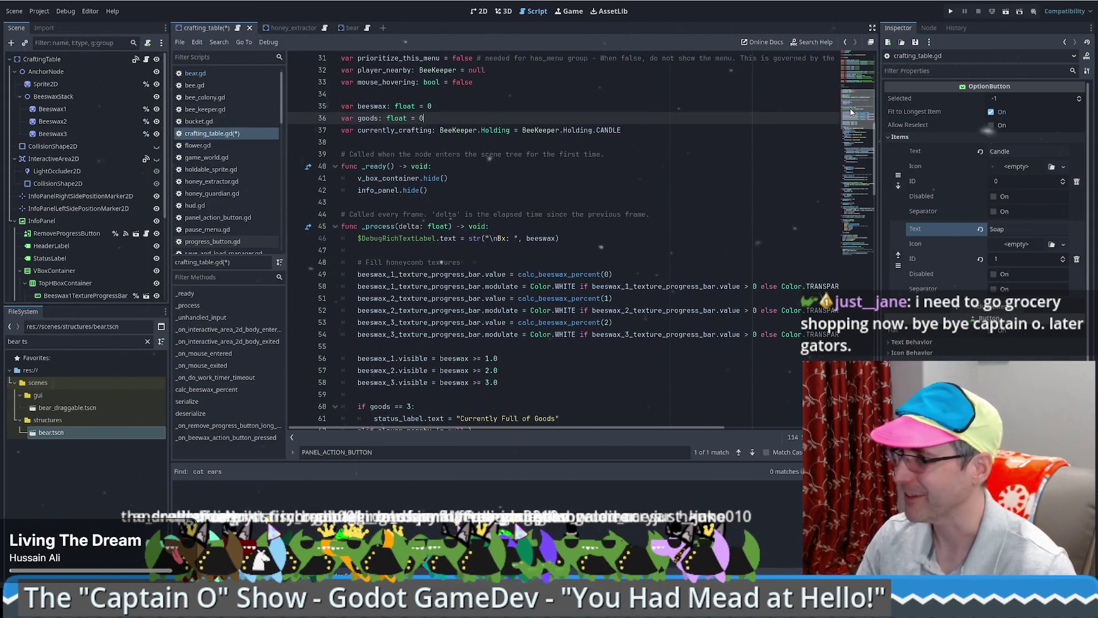
key("Down")
key("ctrl+d")
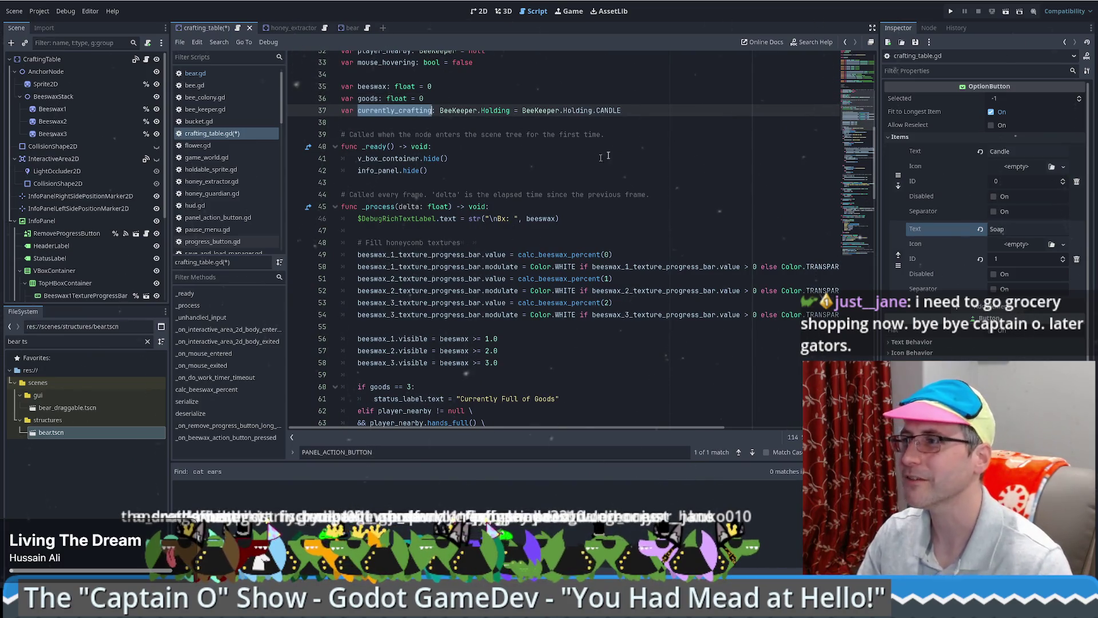
mouse_move(852, 114)
left_mouse_down()
mouse_move(851, 180)
mouse_move(840, 190)
left_mouse_up()
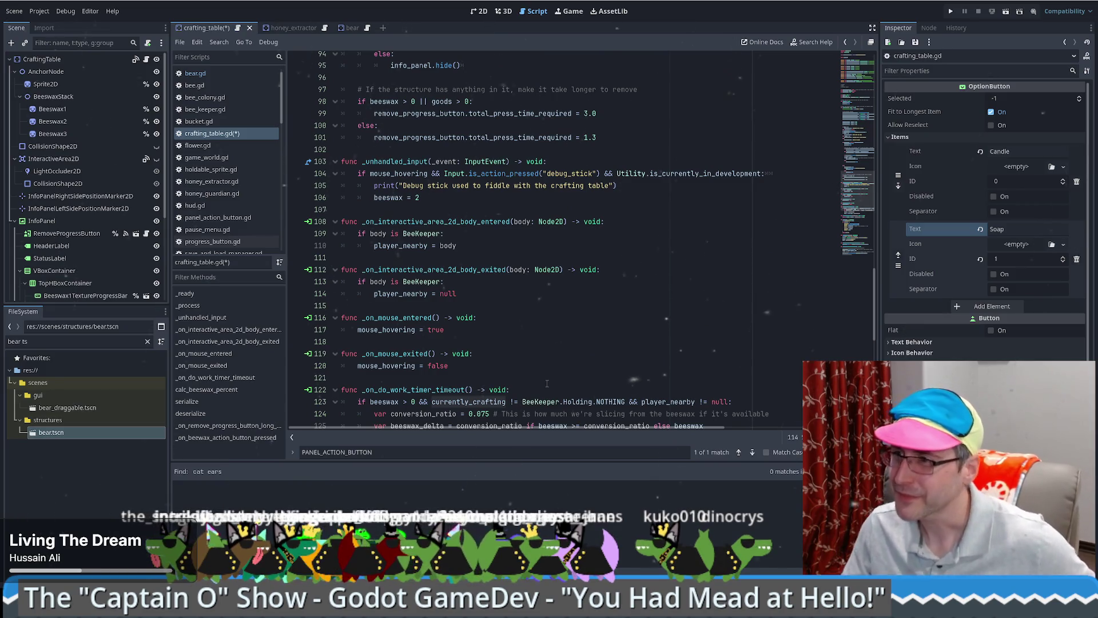
Step: Delete the blank line below beeswax_action_button.hide()
scroll(555, 329, "up", 5)
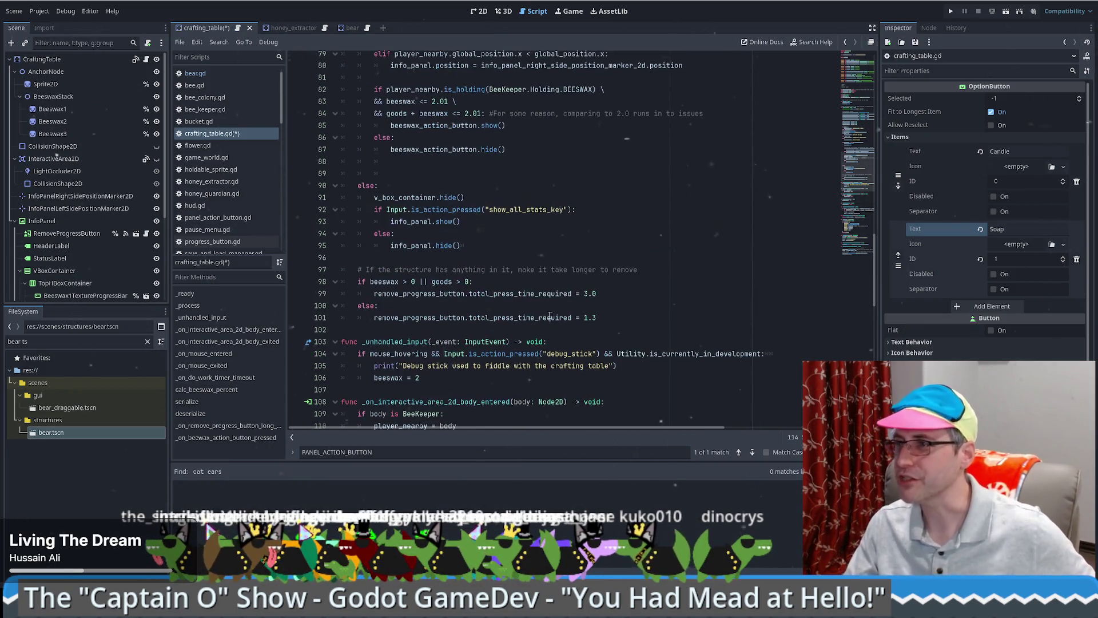
left_click(397, 164)
key("Left")
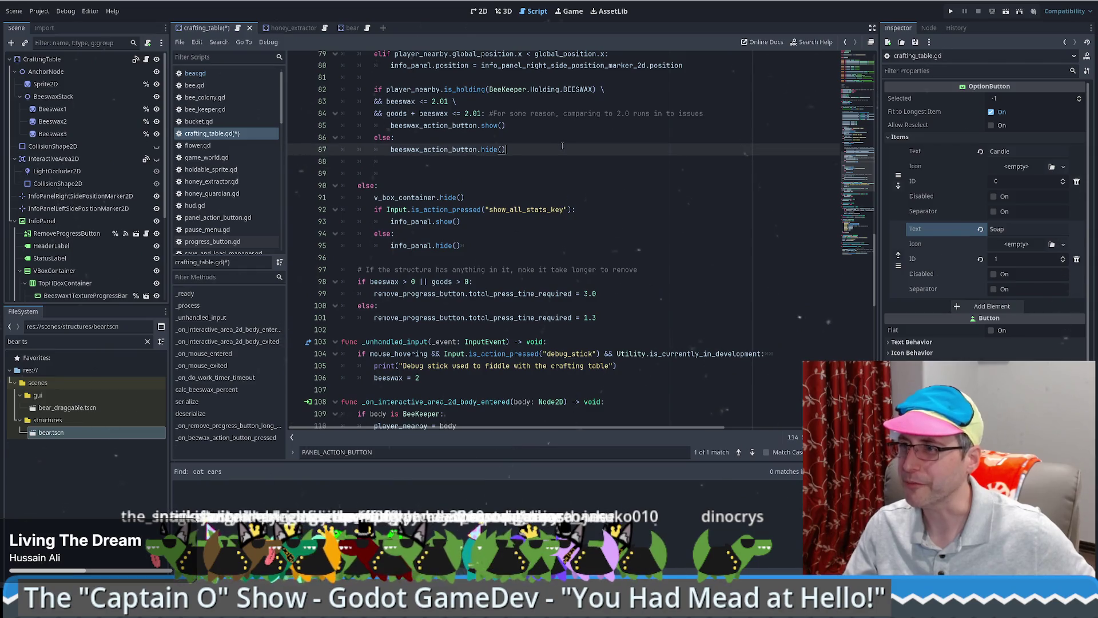
key("Delete")
key("Home")
key("End")
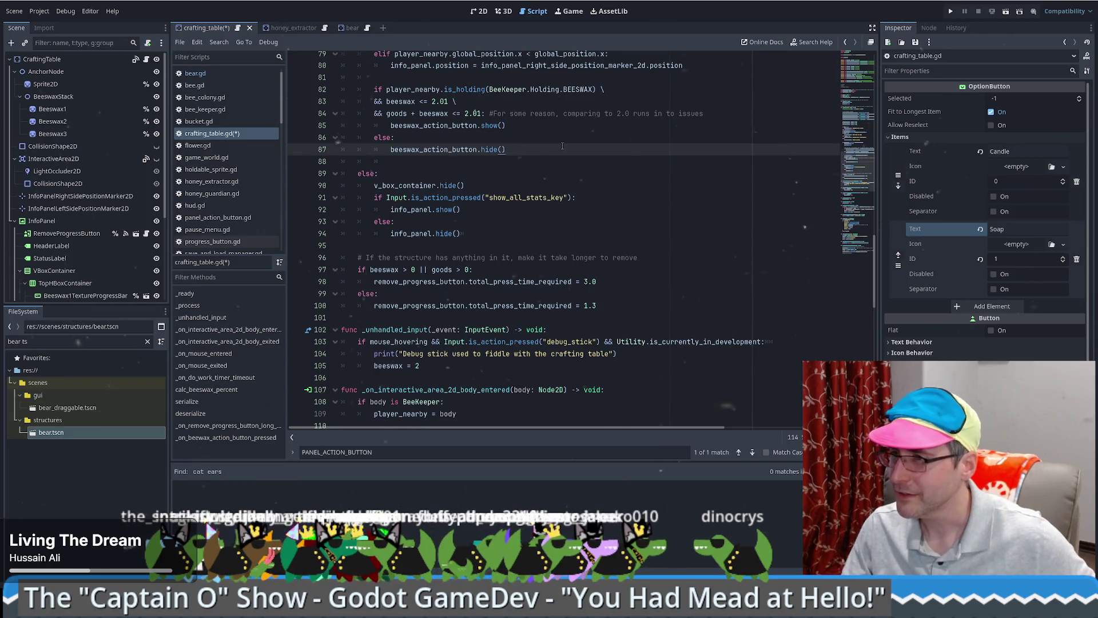
Step: Review the v_box_container.show() code and the comment about showing the menu
scroll(562, 146, "up", 15)
scroll(602, 177, "down", 10)
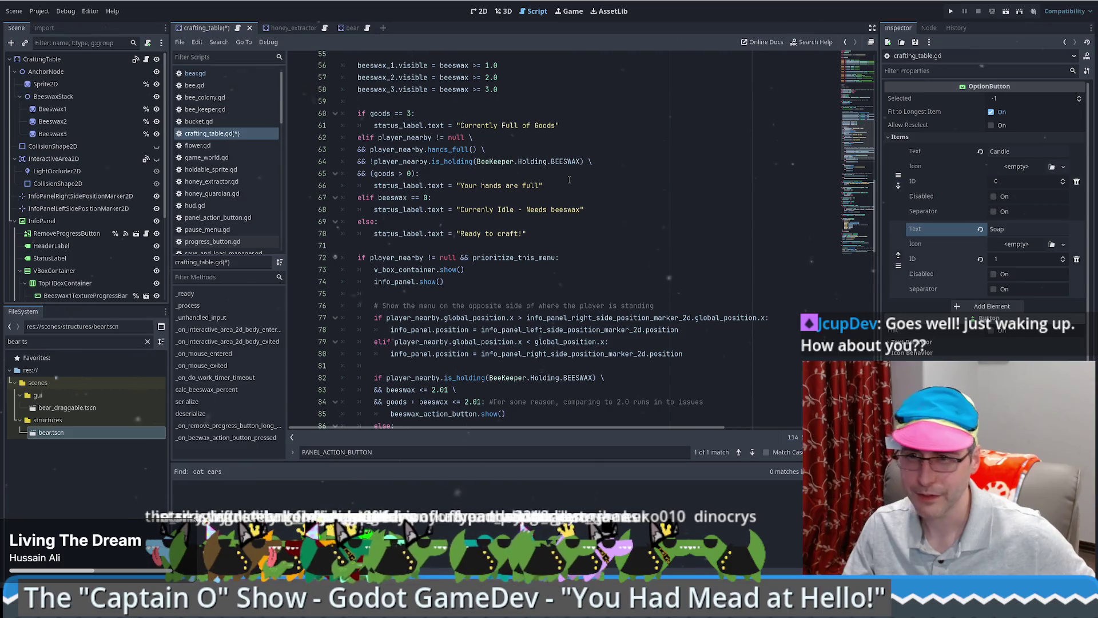
left_click(579, 273)
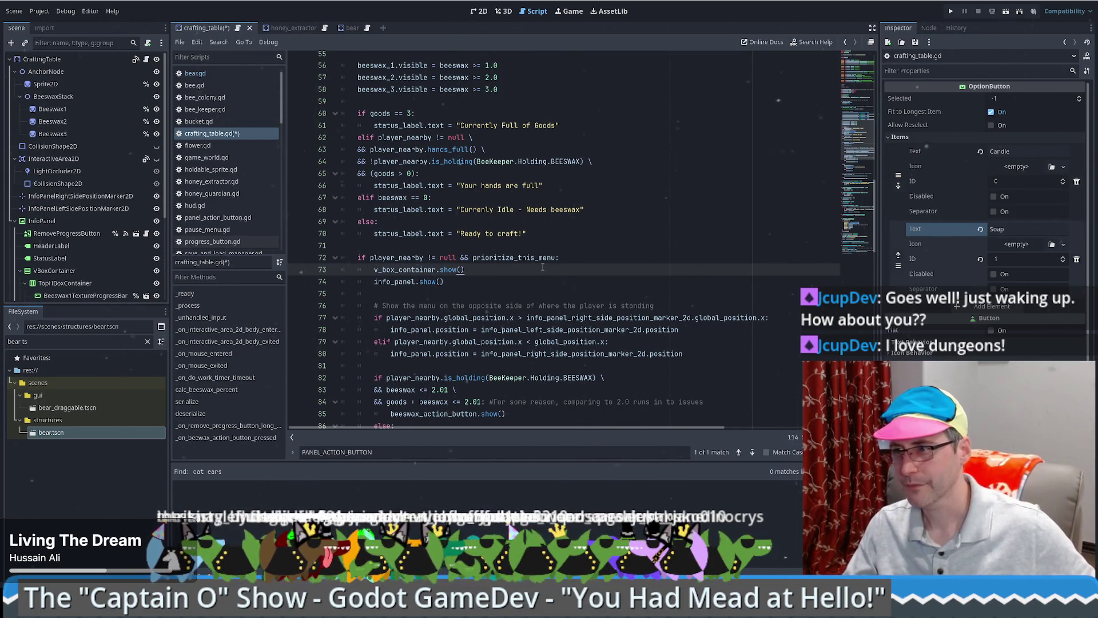
scroll(542, 267, "up", 6)
scroll(542, 267, "down", 7)
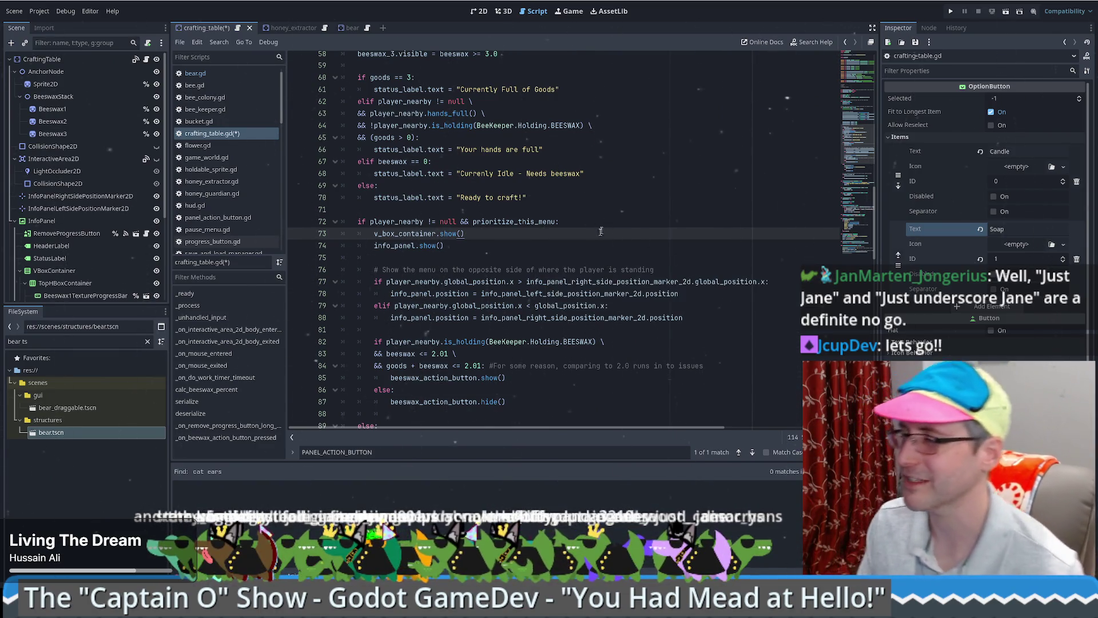
left_click(564, 269)
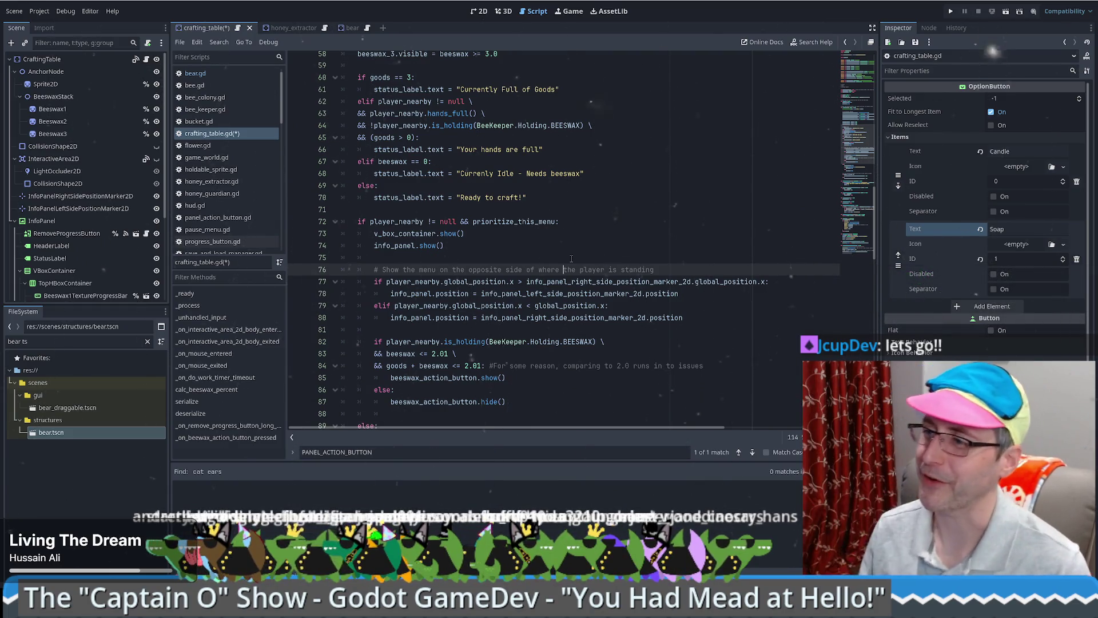
scroll(592, 269, "down", 7)
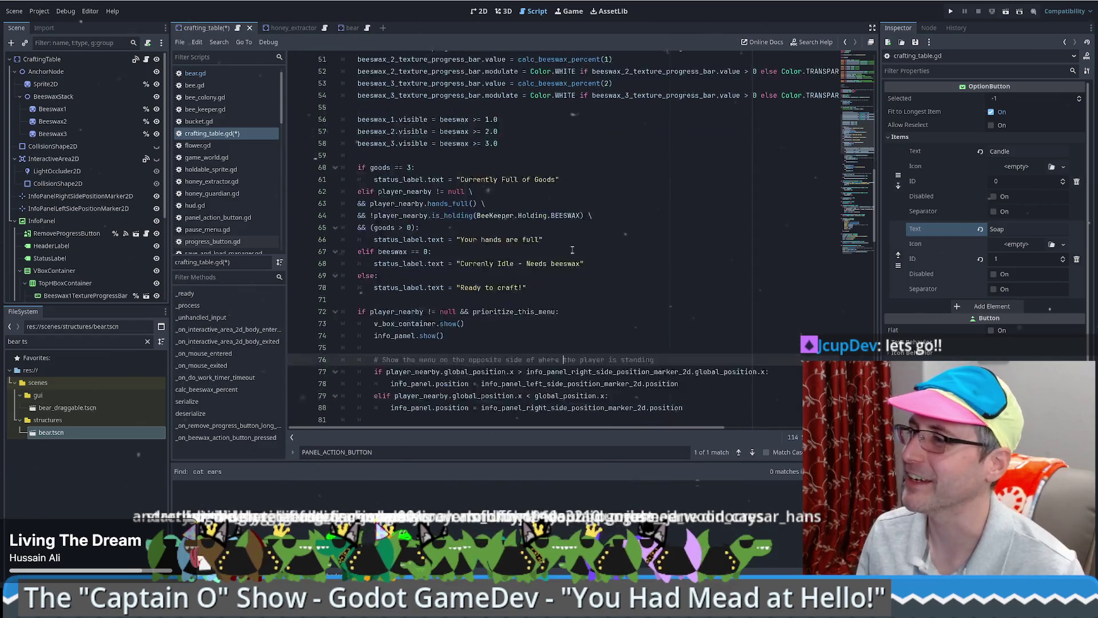
scroll(861, 160, "up", 4)
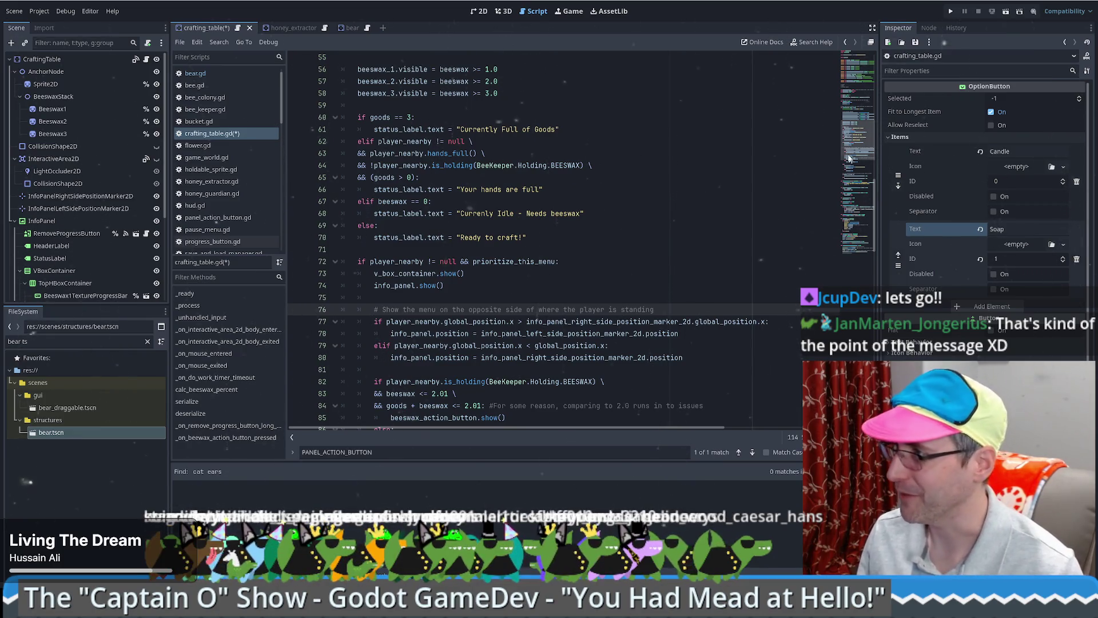
scroll(862, 78, "up", 18)
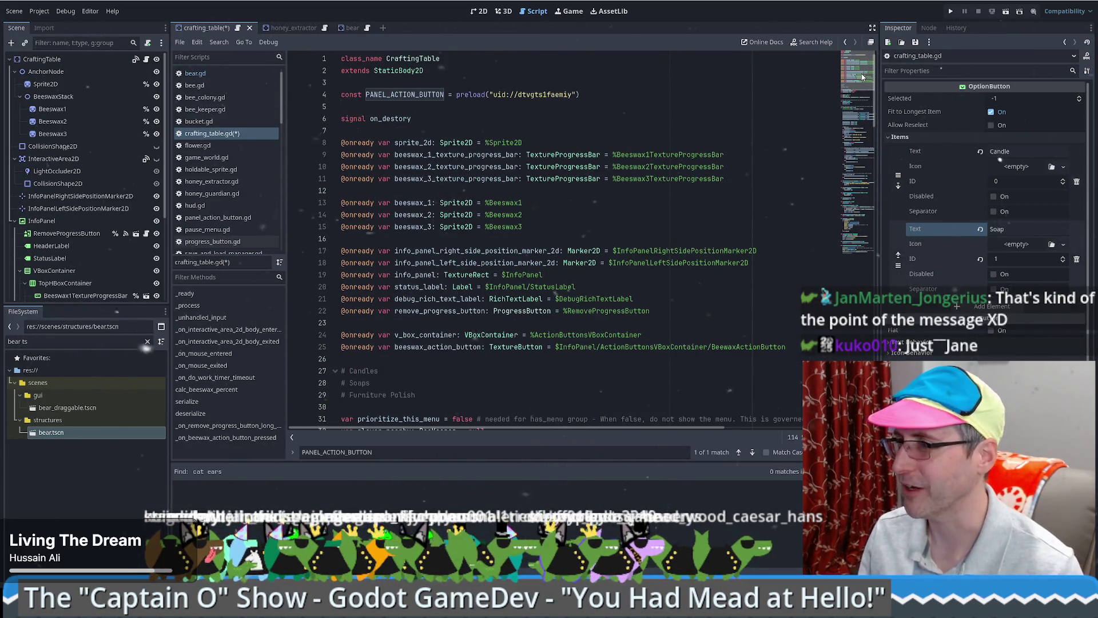
Step: Look over the on_destory signal and left-side info panel marker declarations
left_click(493, 118)
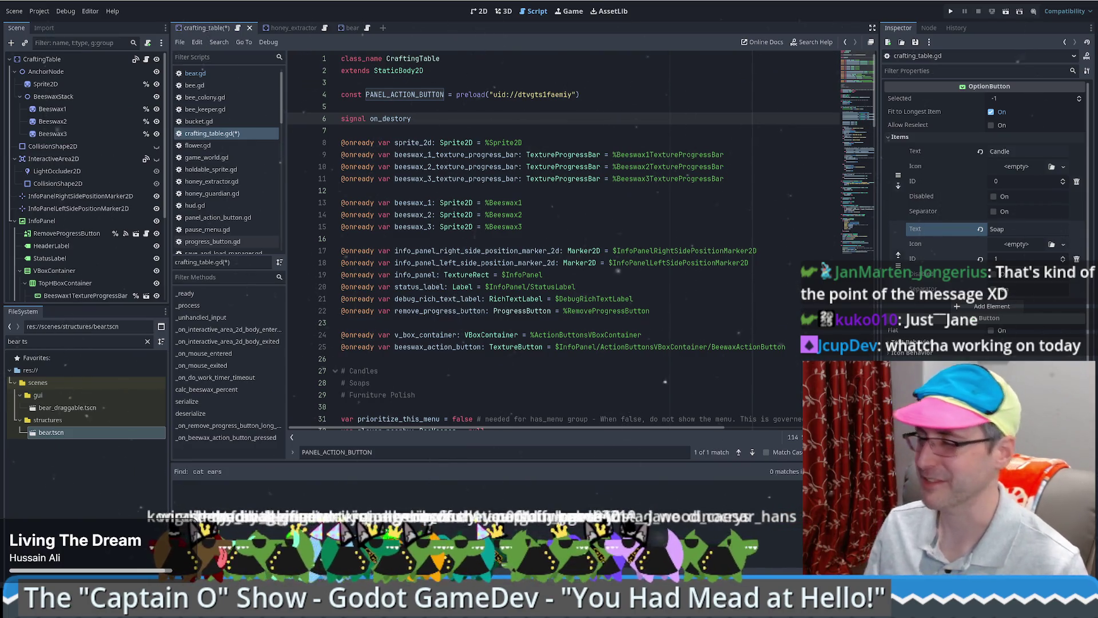
left_click(543, 263)
scroll(560, 252, "down", 3)
scroll(560, 253, "up", 3)
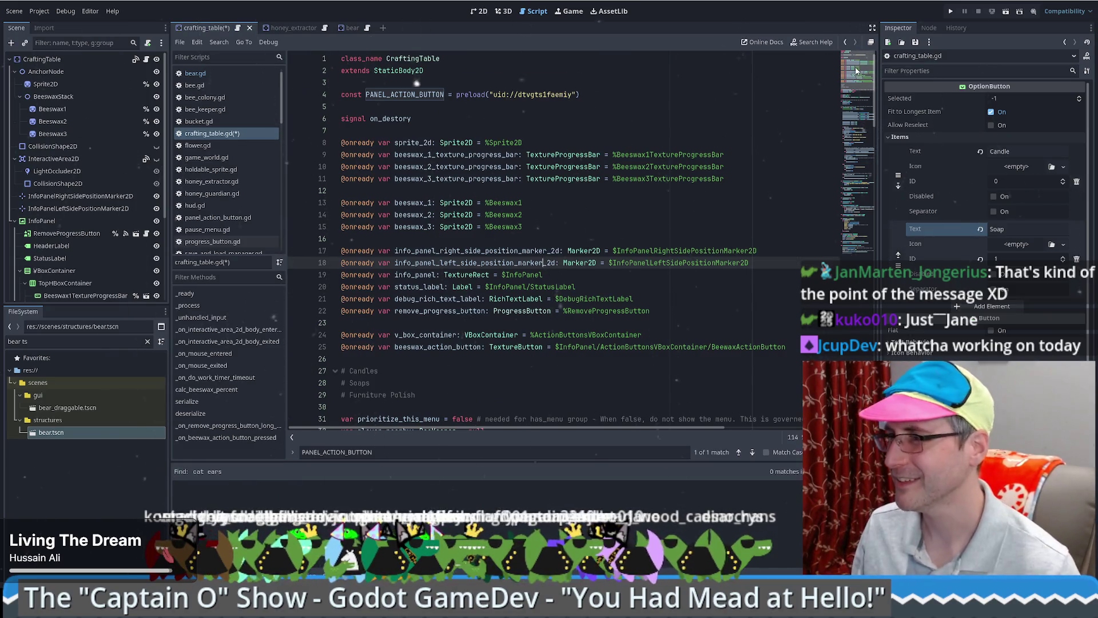
scroll(856, 70, "down", 1)
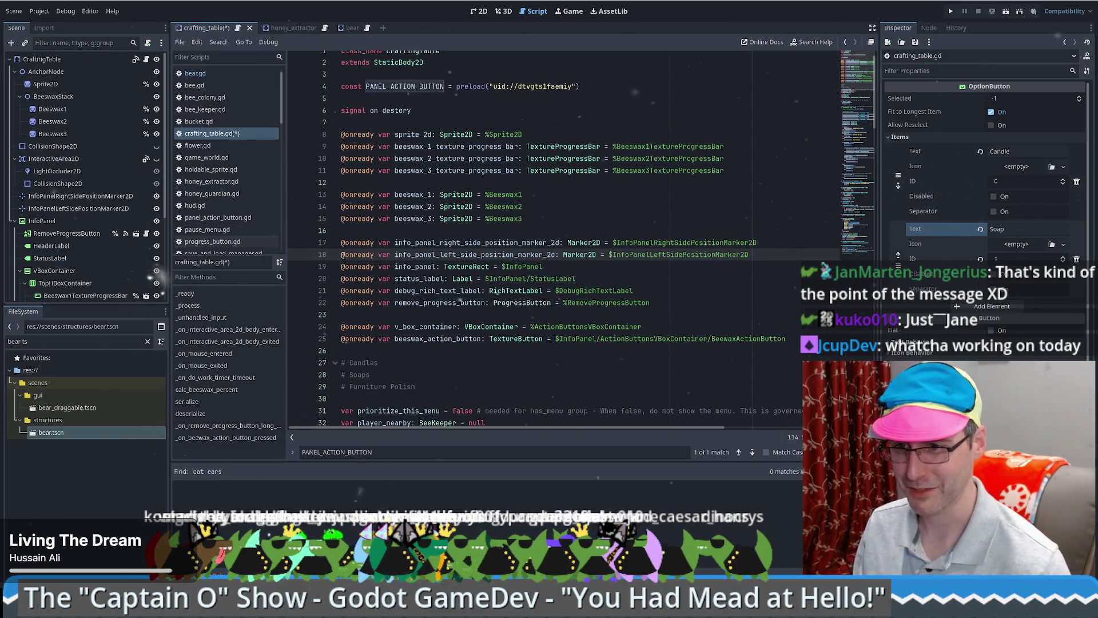
scroll(561, 277, "down", 6)
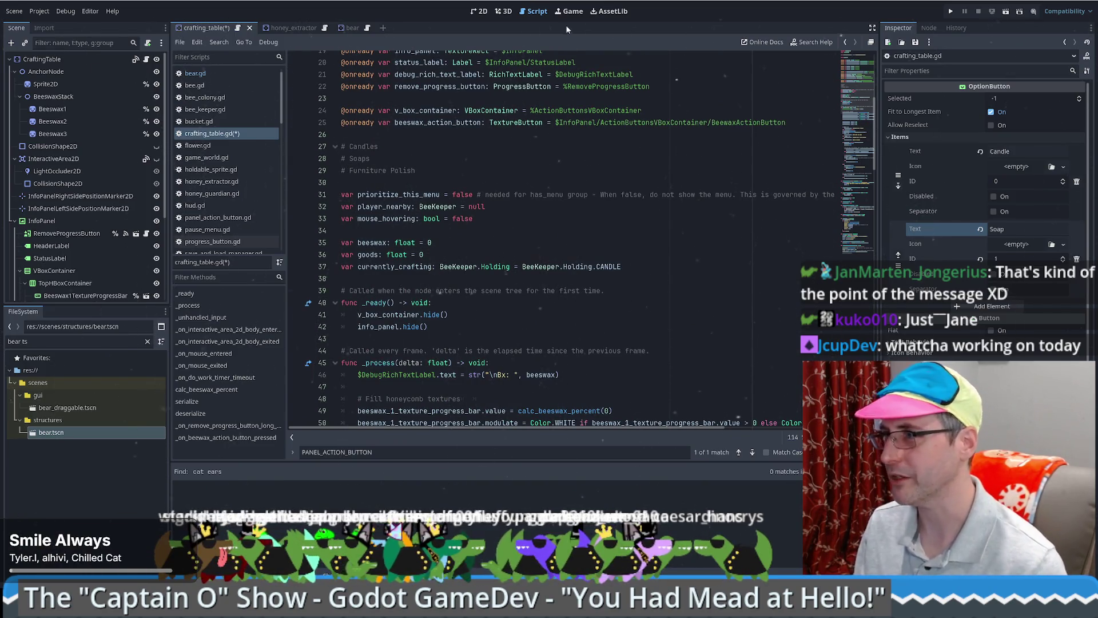
Step: Save crafting_table.gd and run the project in its debug window
left_click(570, 11)
left_click(538, 14)
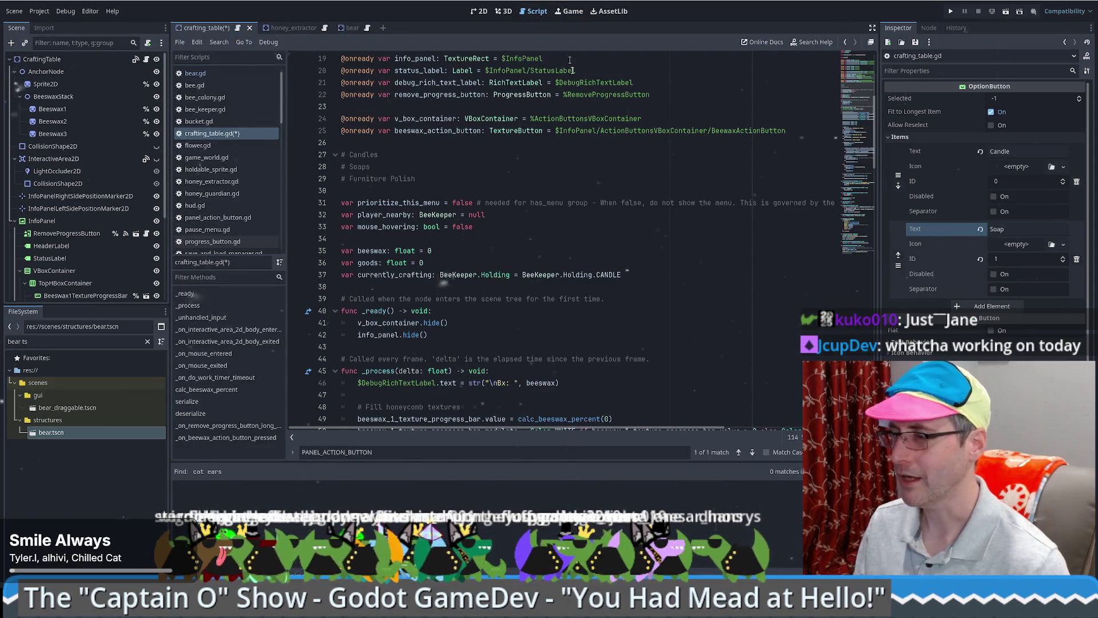
left_click(951, 11)
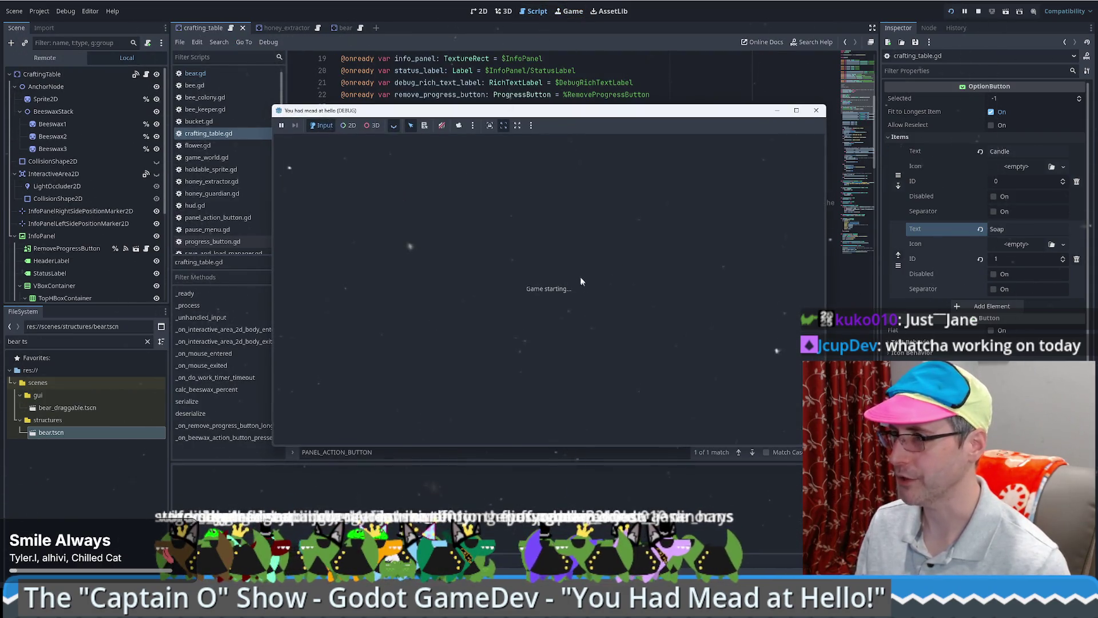
Step: Maximize the game window, start a new game, and place a crafting table beside the path
left_click(796, 110)
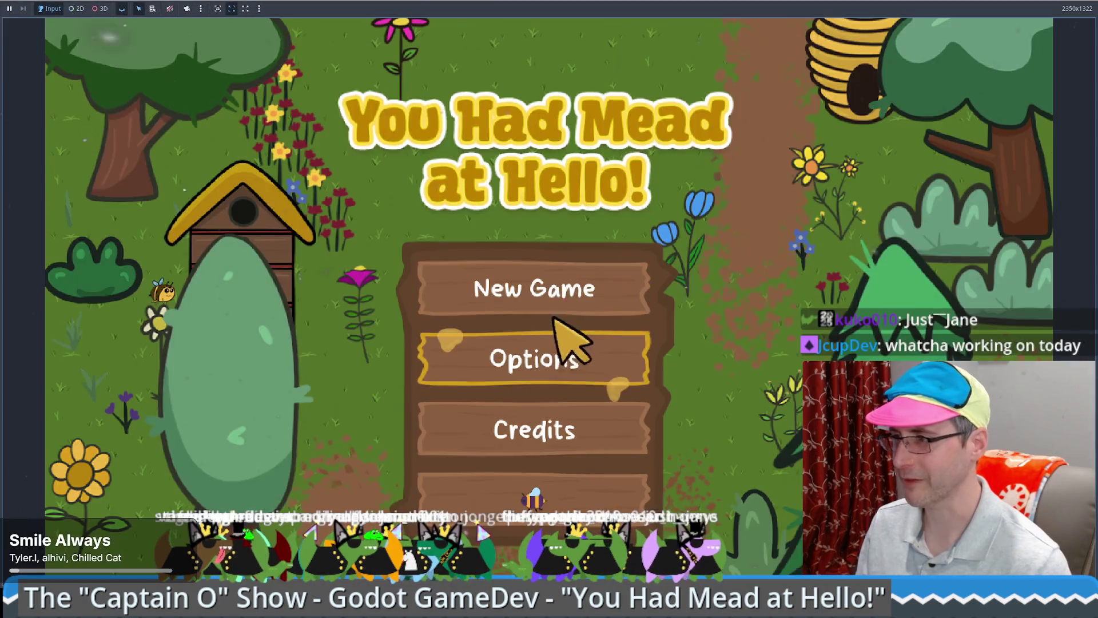
left_click(533, 283)
left_click(97, 492)
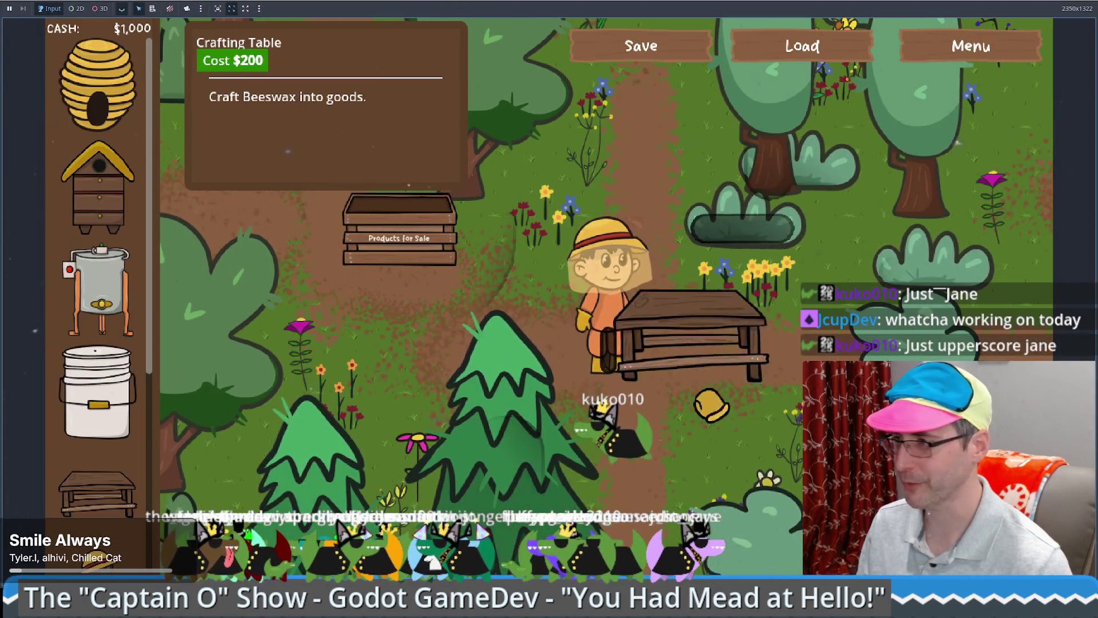
left_click(735, 403)
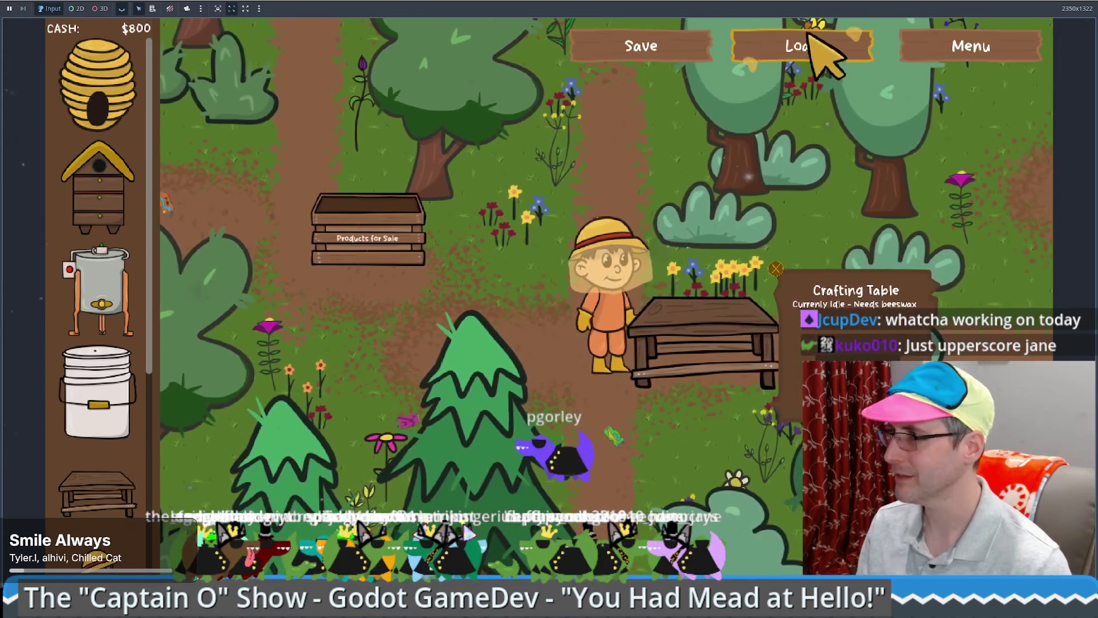
Step: Load the saved game, walk around, and place a second crafting table at the top right
left_click(812, 42)
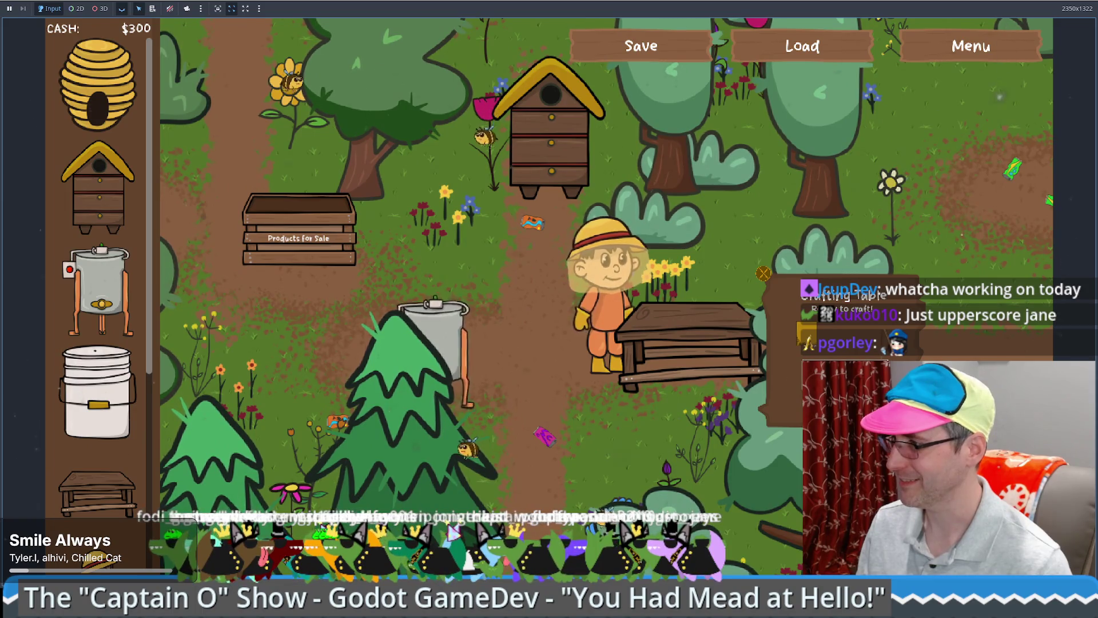
key("a")
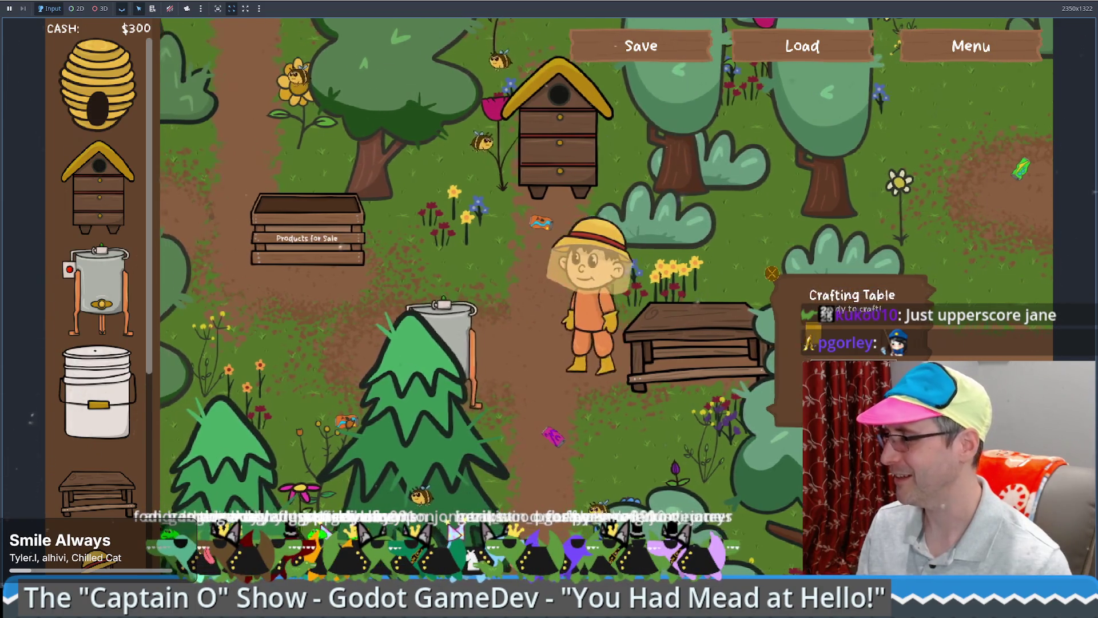
key("d")
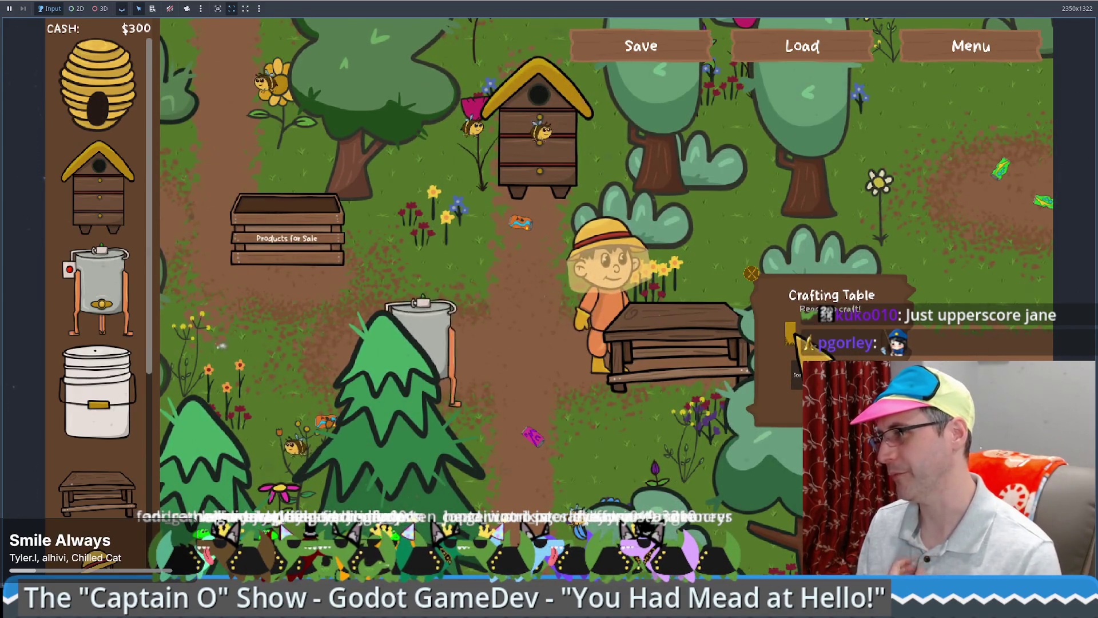
mouse_move(109, 498)
left_mouse_down()
mouse_move(1007, 134)
mouse_move(967, 109)
left_mouse_up()
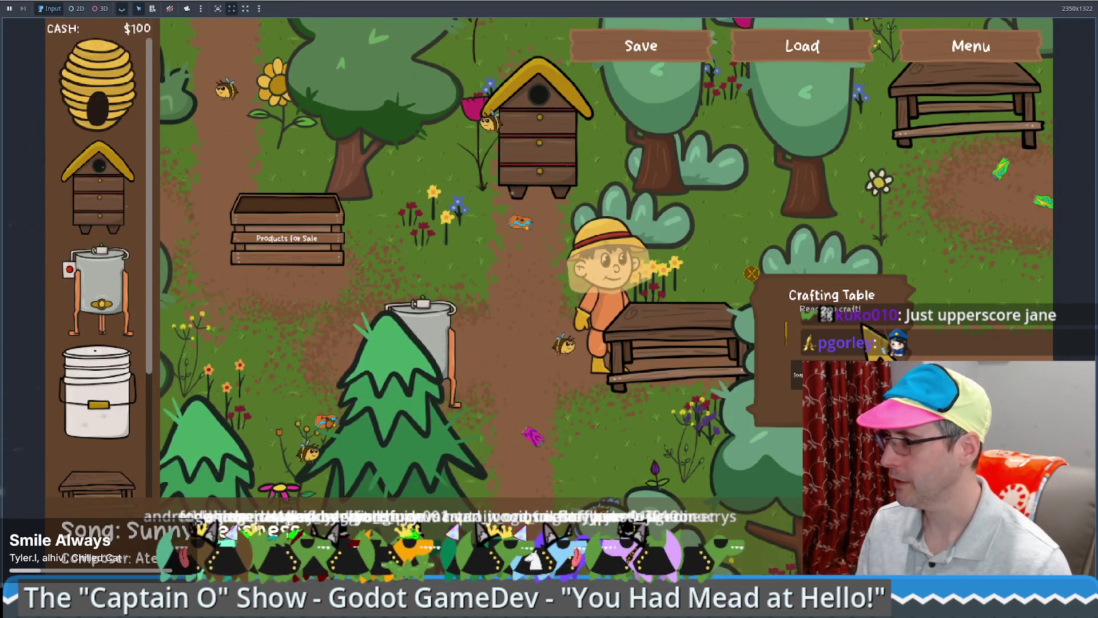
key("Right")
key("Up")
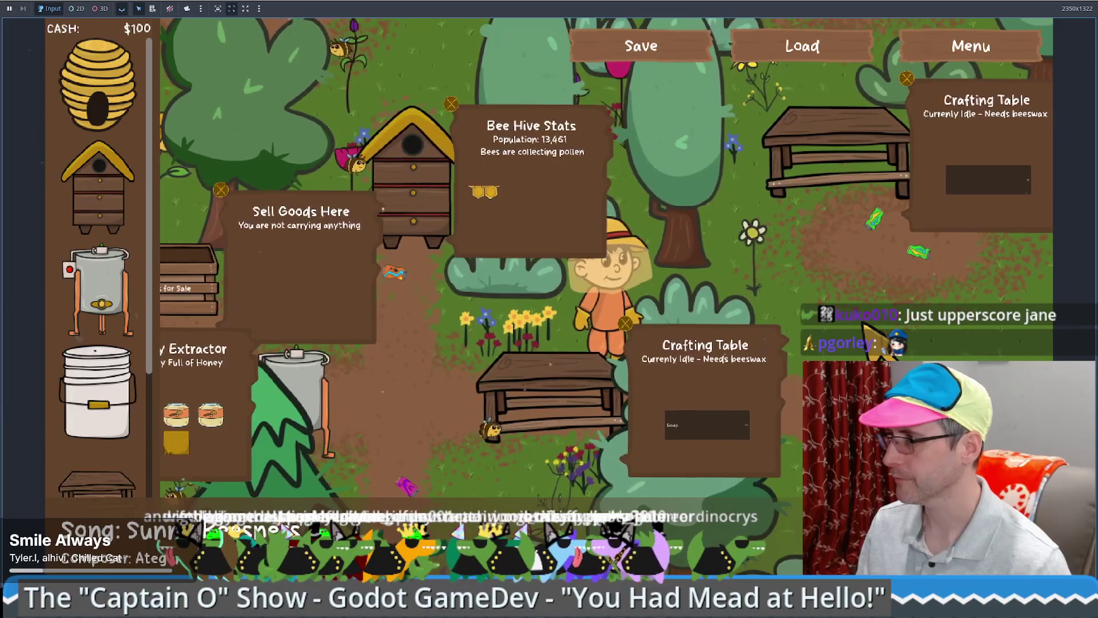